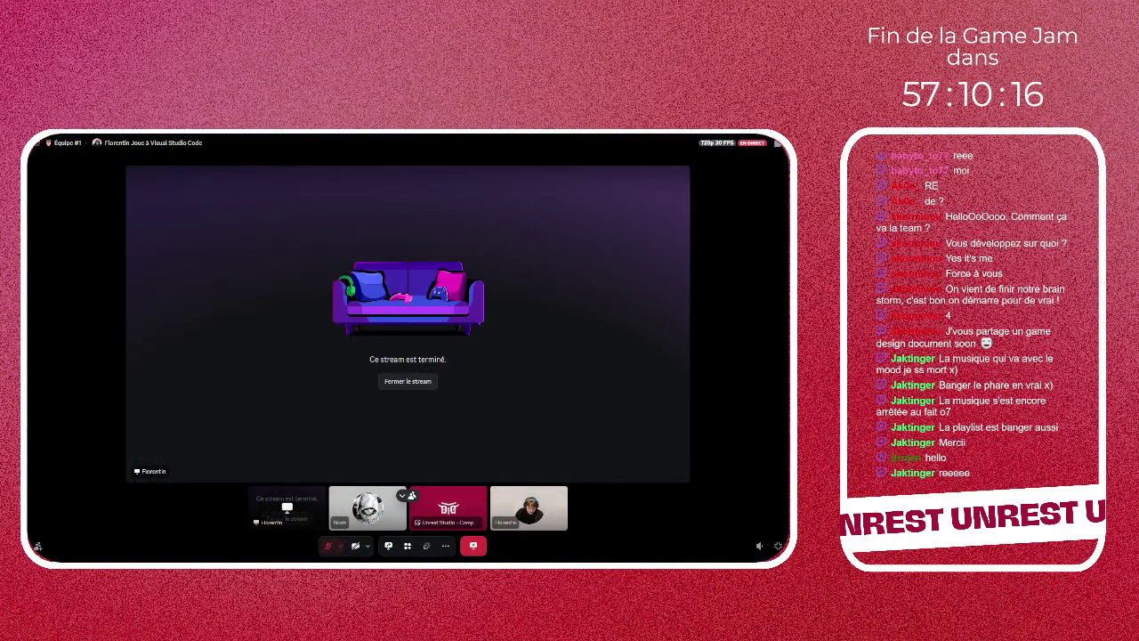
Close the ended Discord stream, exit full screen, and enlarge the teammate's Godot screen share
click(403, 380)
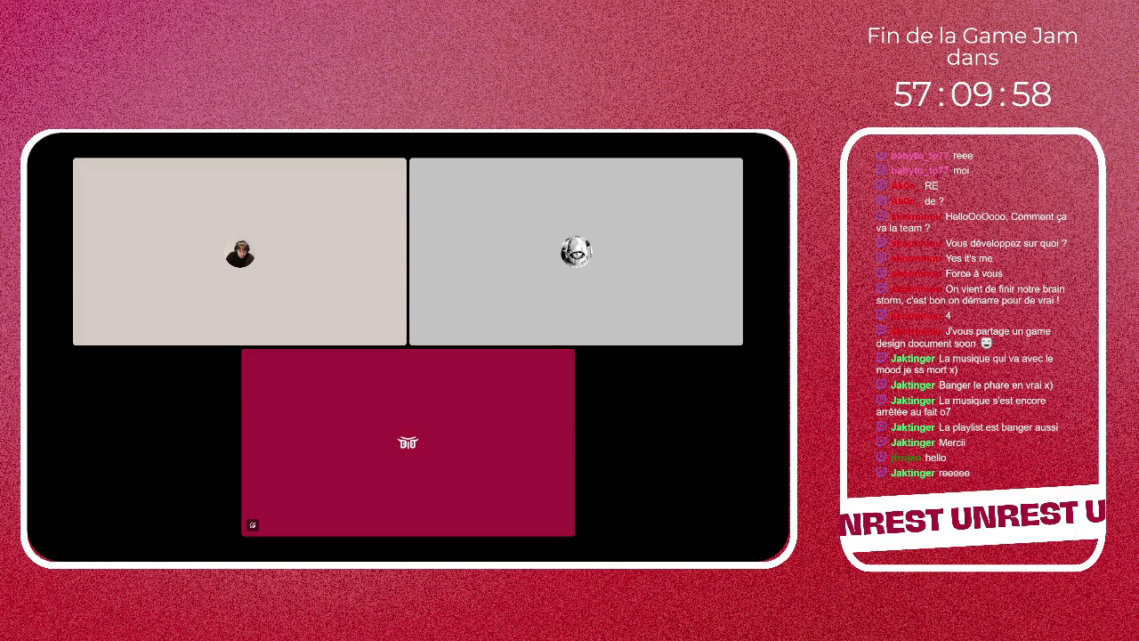
mouse_move(695, 170)
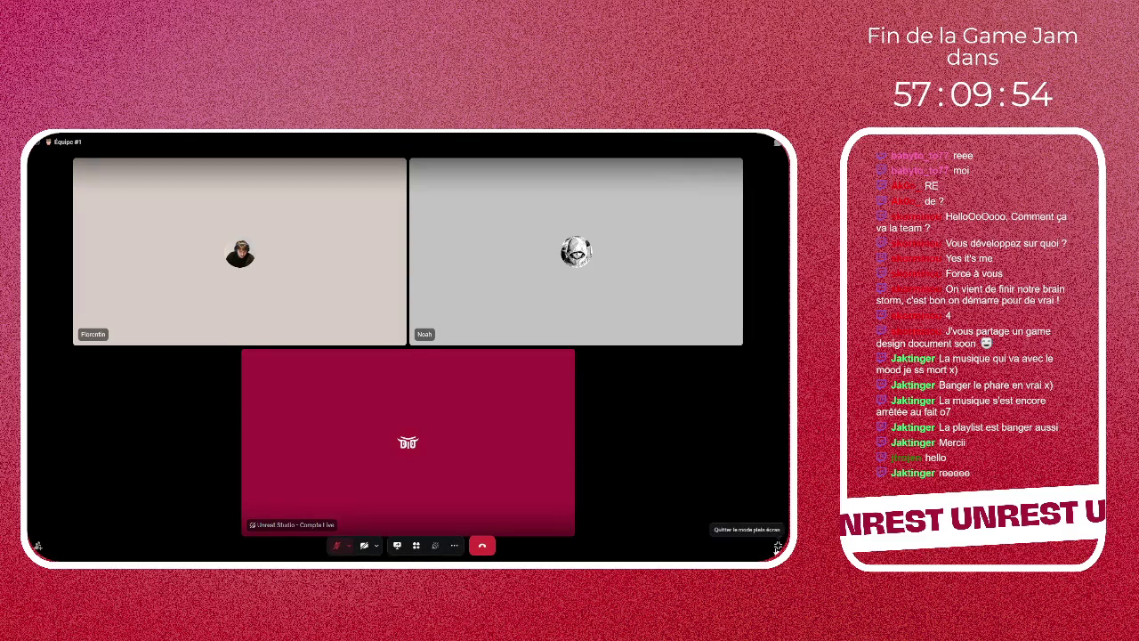
click(778, 545)
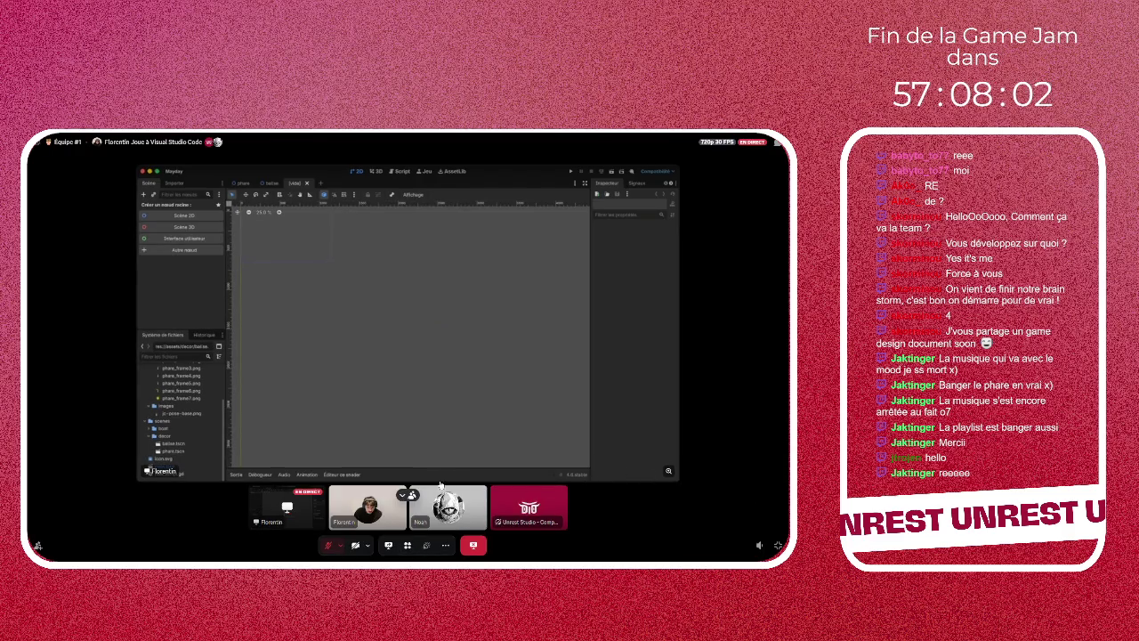
click(402, 495)
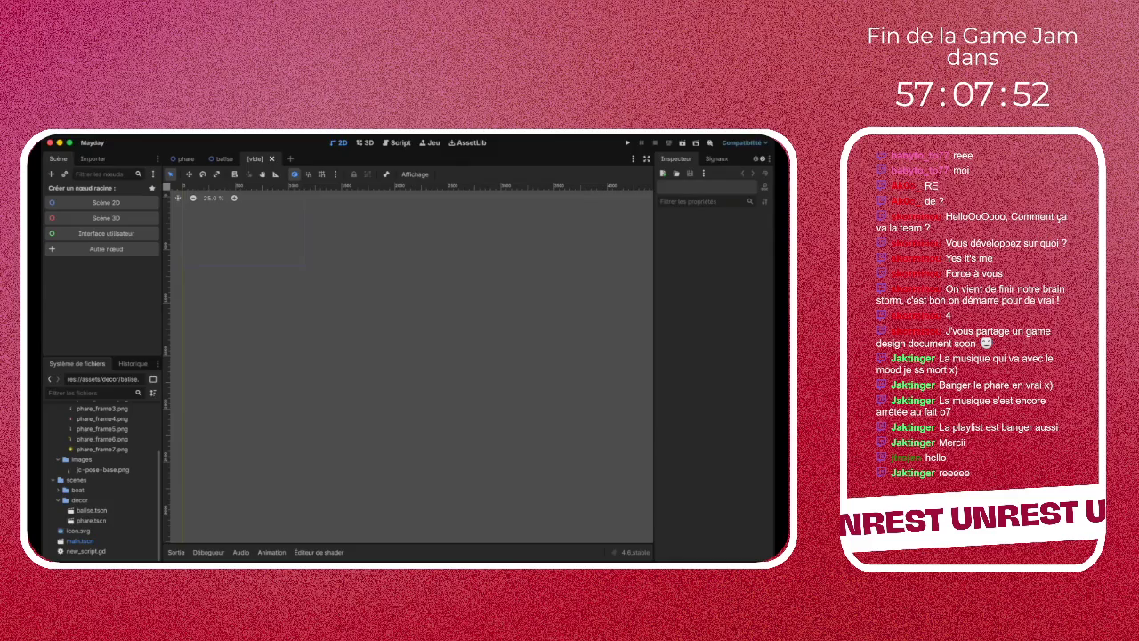
Make a 'Scène 2D' Node2D the root and rename it Bateau
scroll(410, 365, up, 3)
click(106, 202)
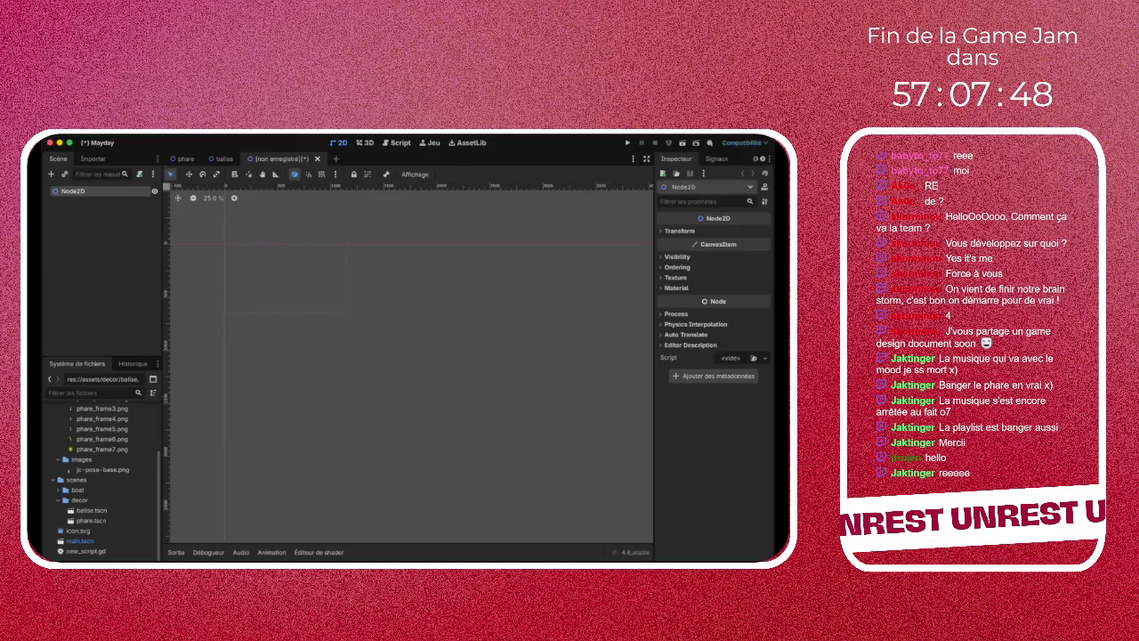
key(Return)
text(Bateau)
key(Return)
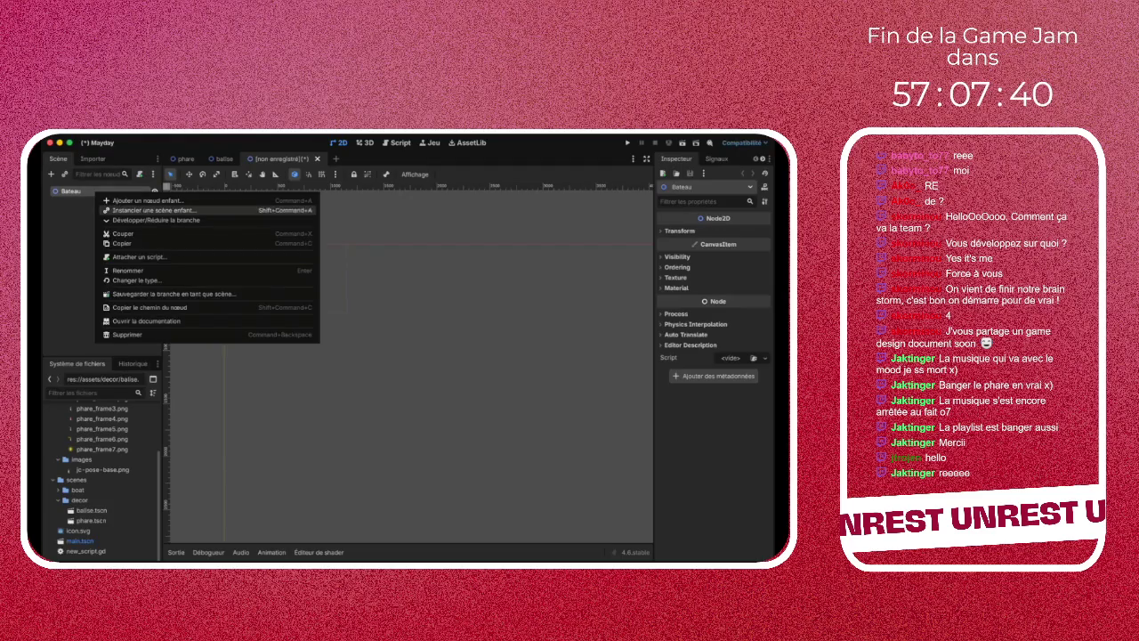
Add an AnimatedSprite2D child node under Bateau
click(147, 200)
click(345, 291)
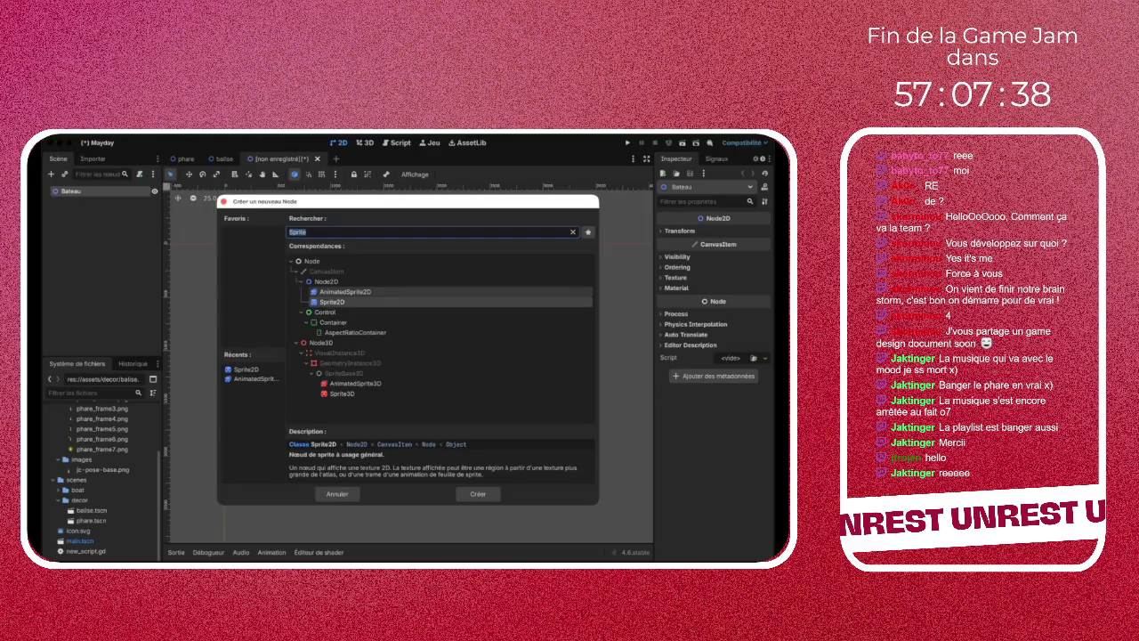
double_click(345, 291)
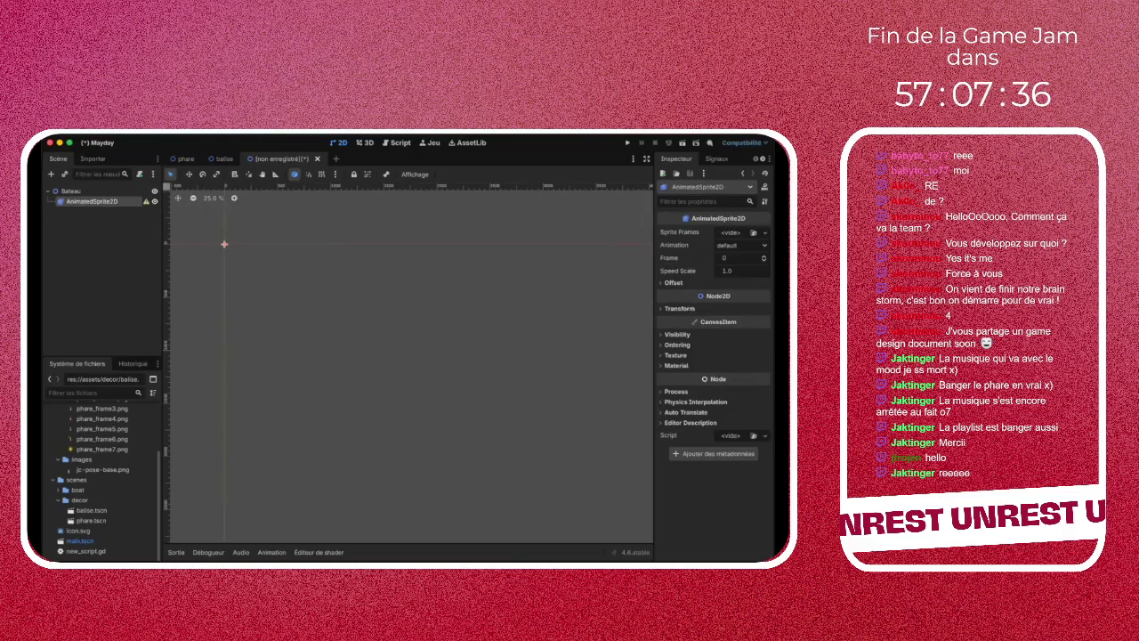
Create a new boat folder inside assets/images in the FileSystem dock
scroll(103, 463, up, 3)
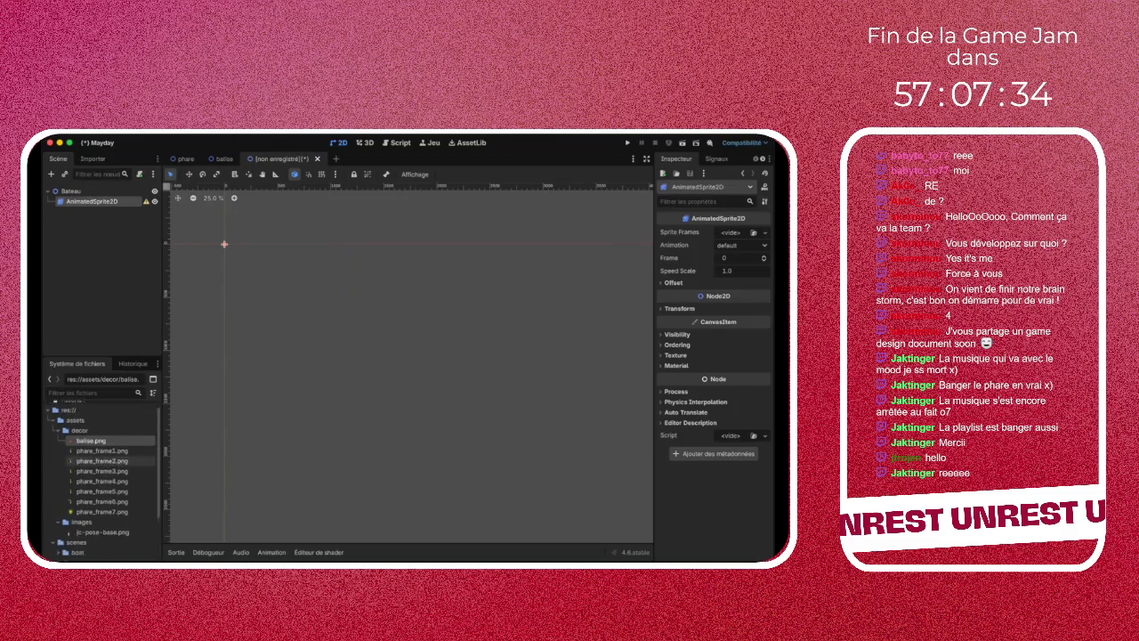
click(58, 440)
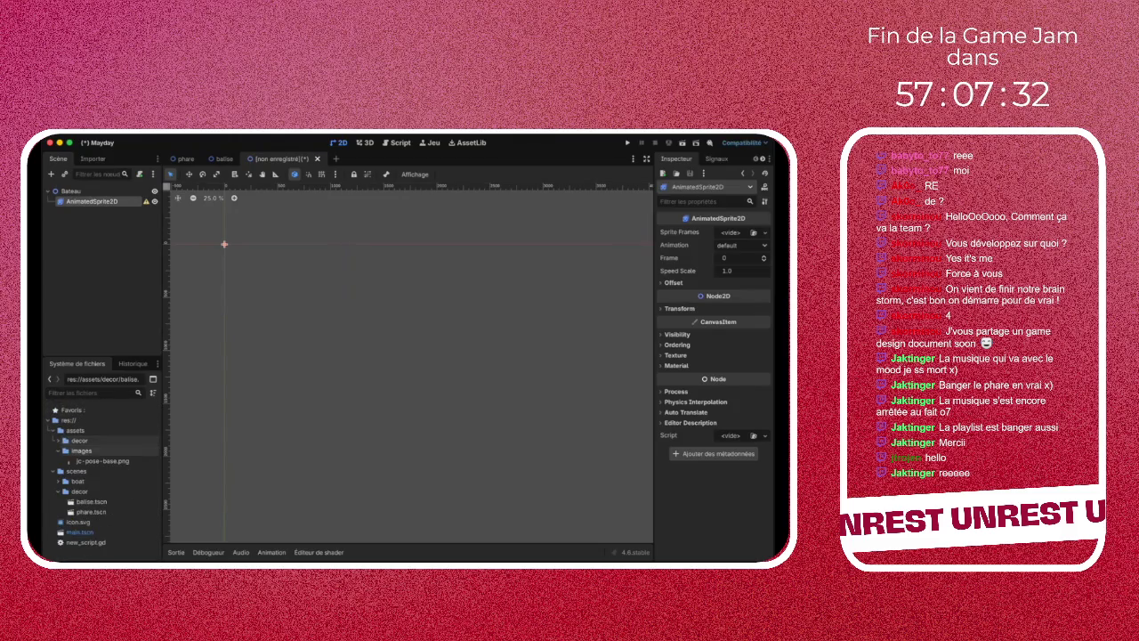
click(58, 450)
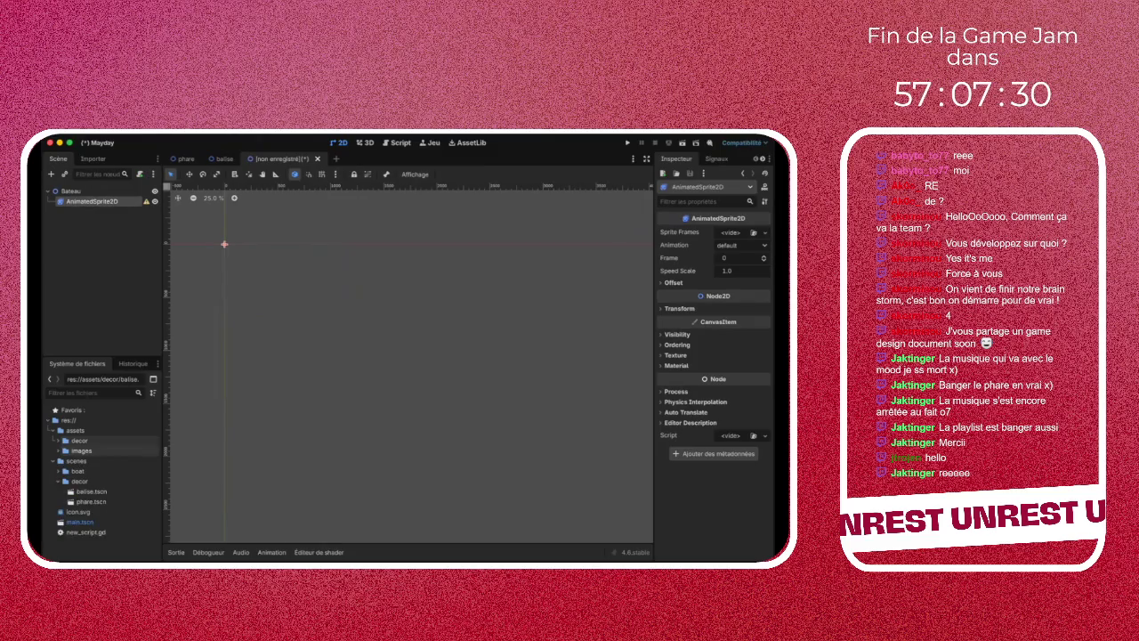
right_click(80, 450)
mouse_move(116, 413)
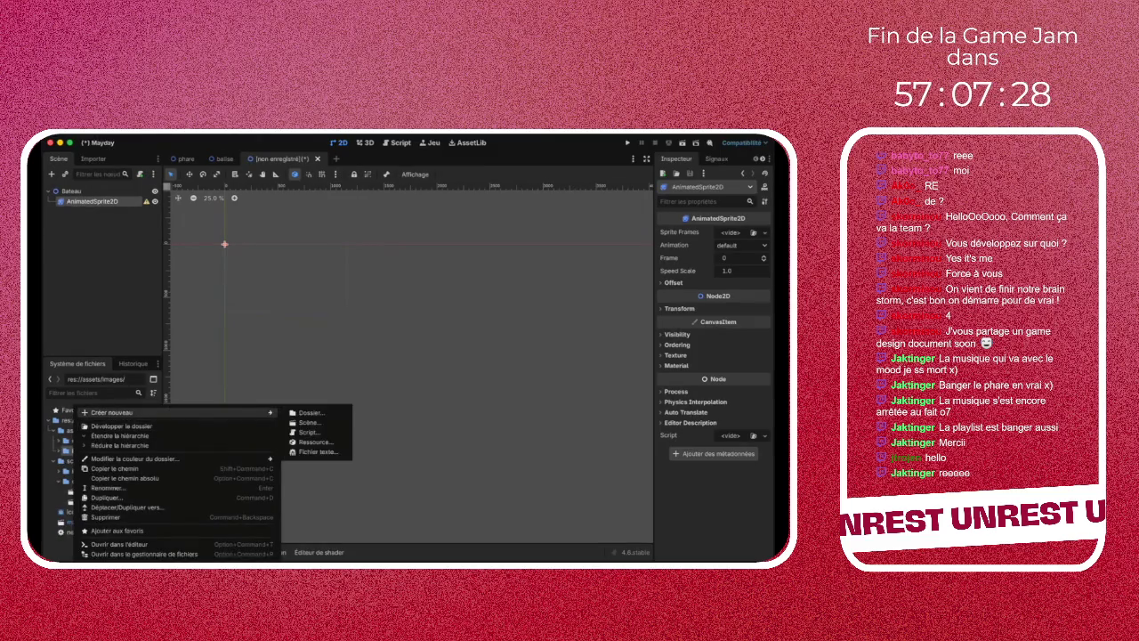
click(312, 412)
text(ui)
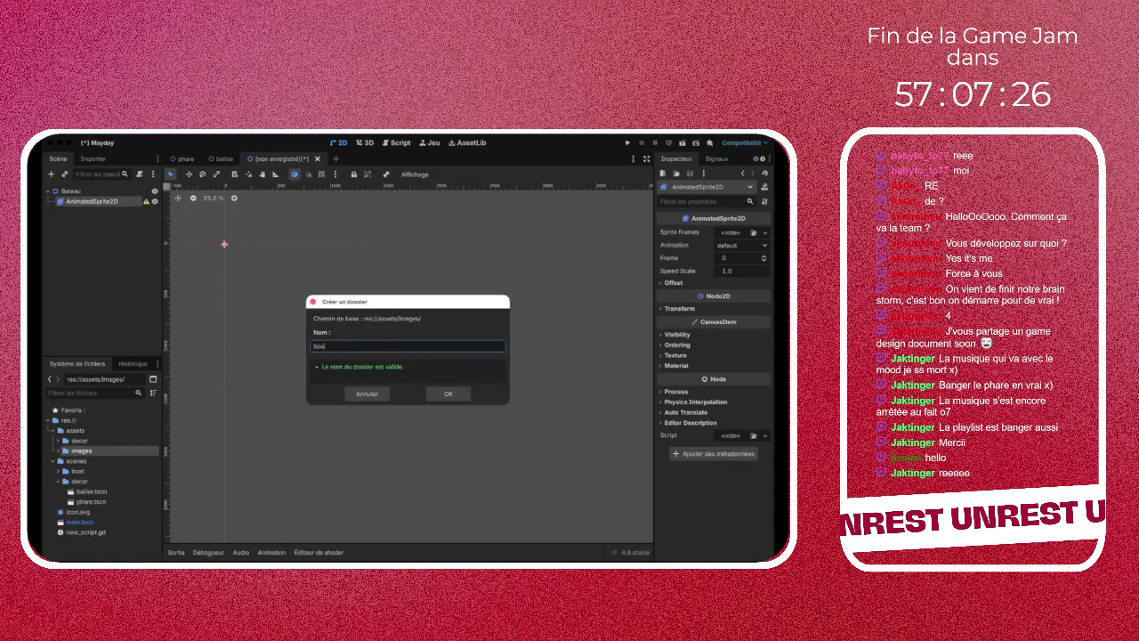
key(Return)
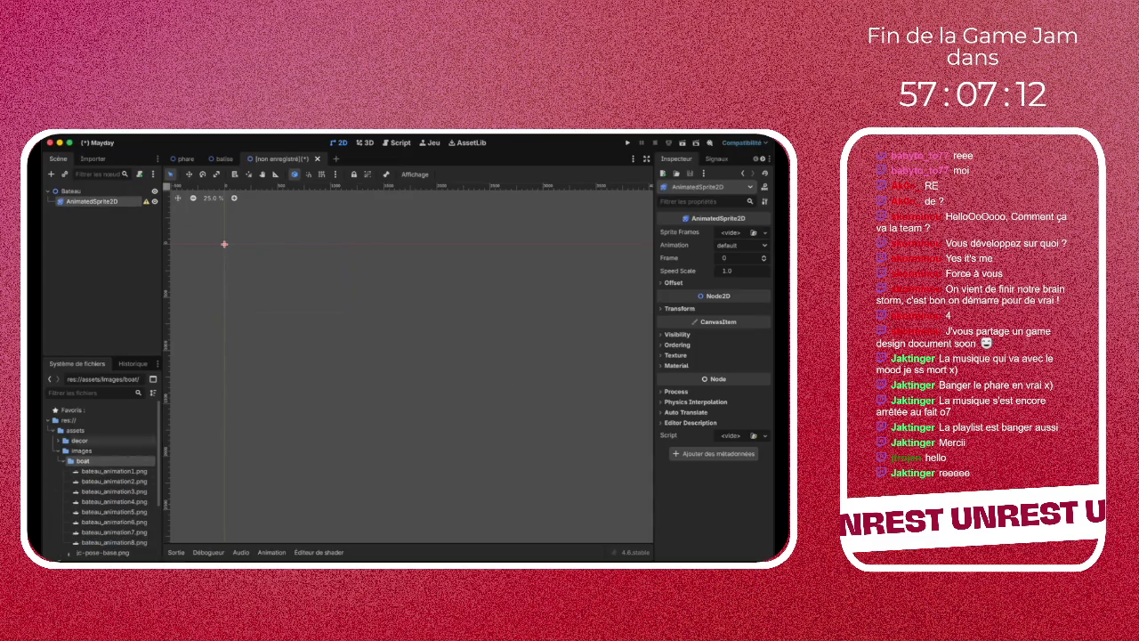
click(765, 232)
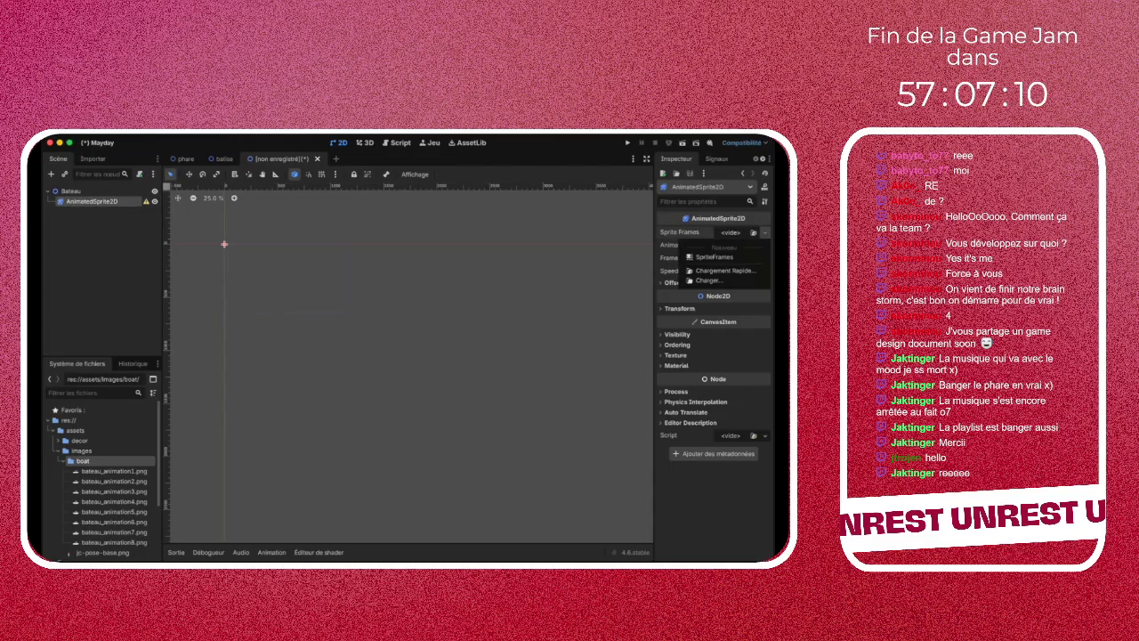
Assign a new SpriteFrames resource to the AnimatedSprite2D and open its frames editor
click(710, 281)
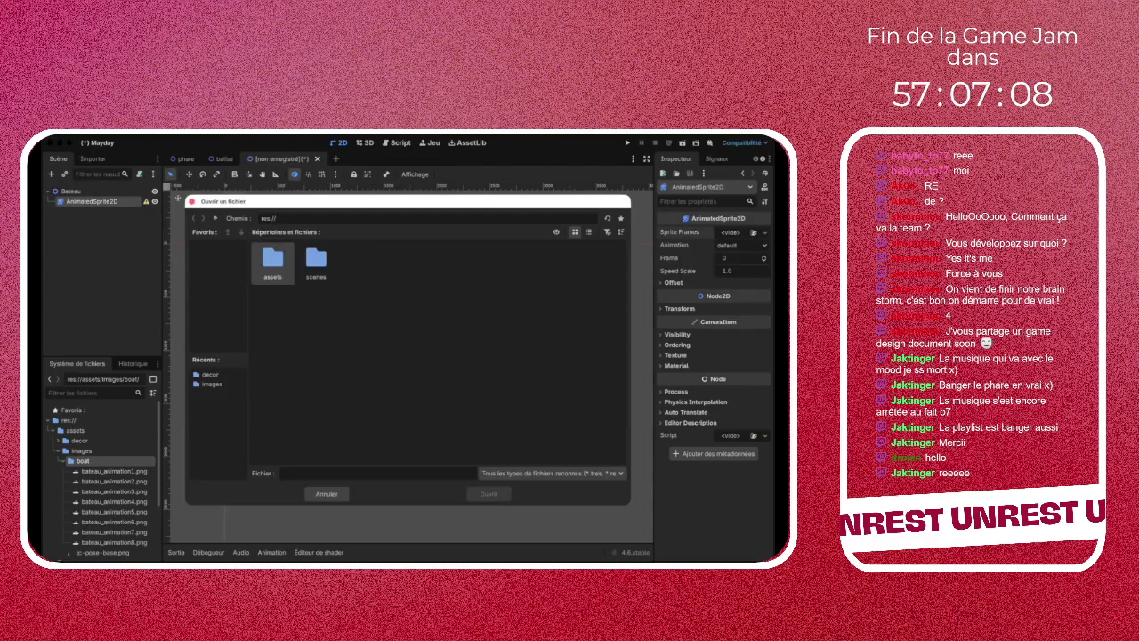
double_click(272, 260)
key(Escape)
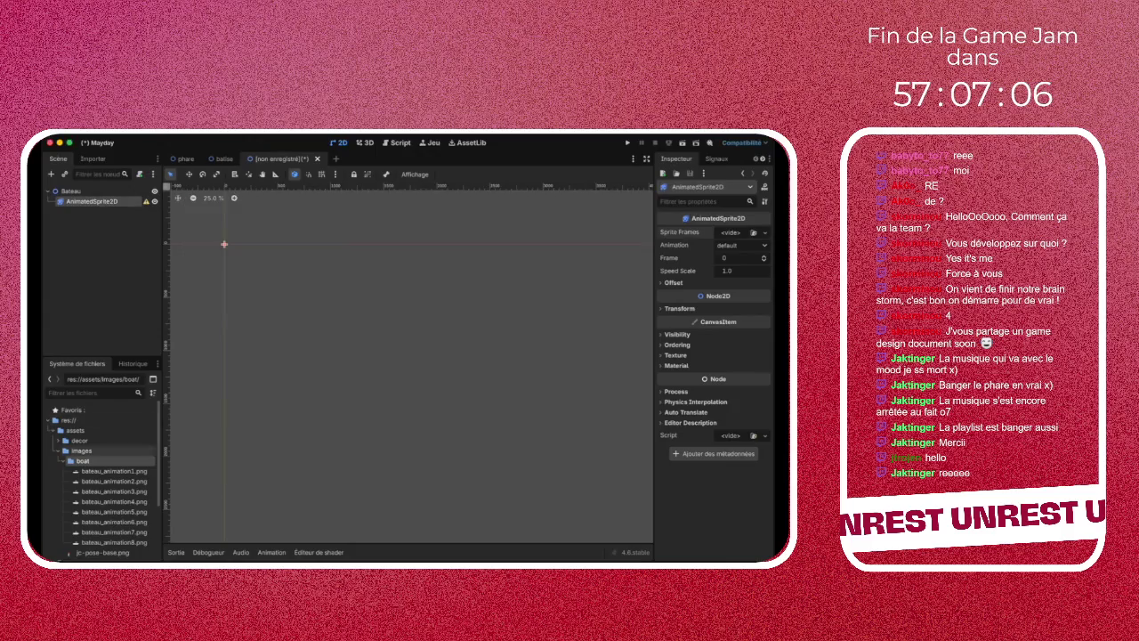
drag(114, 471, 728, 309)
drag(725, 241, 752, 234)
click(765, 233)
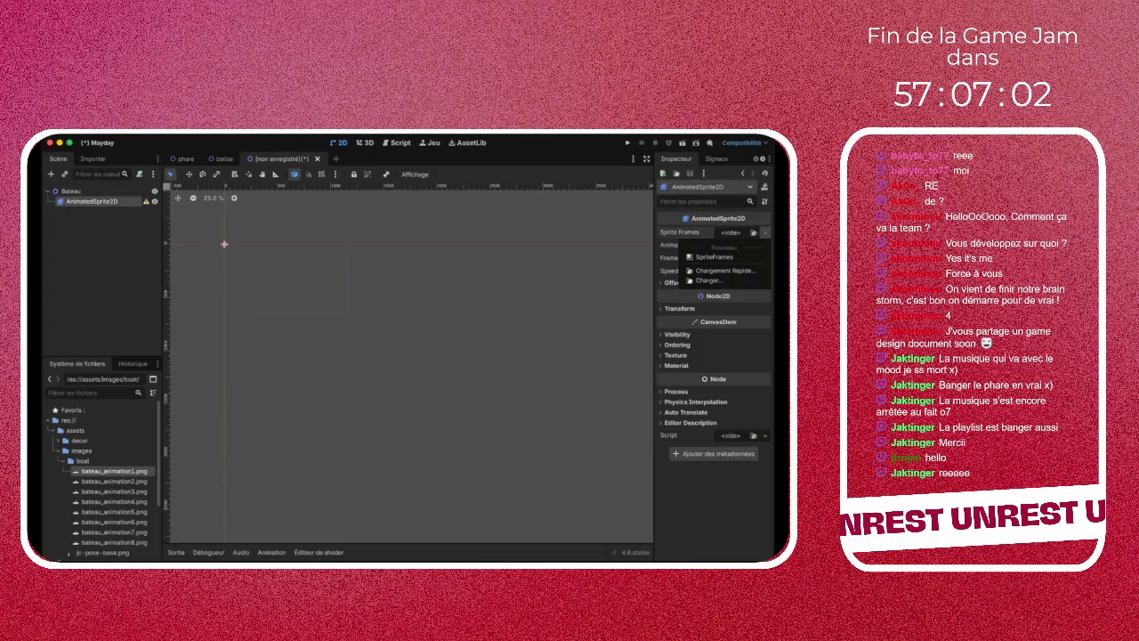
click(714, 256)
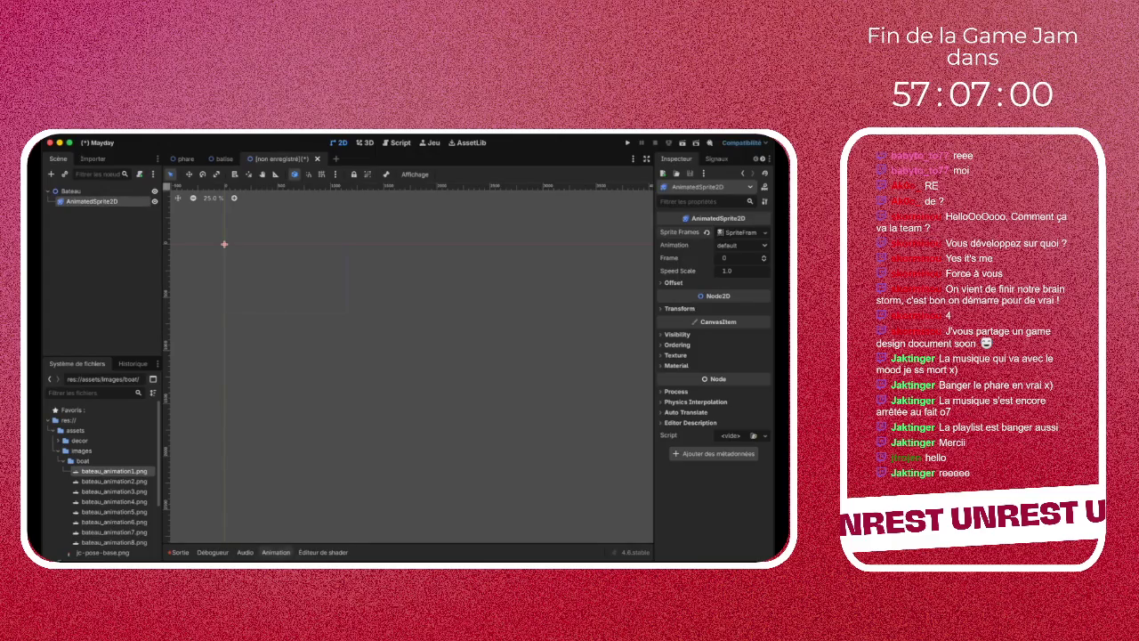
click(276, 552)
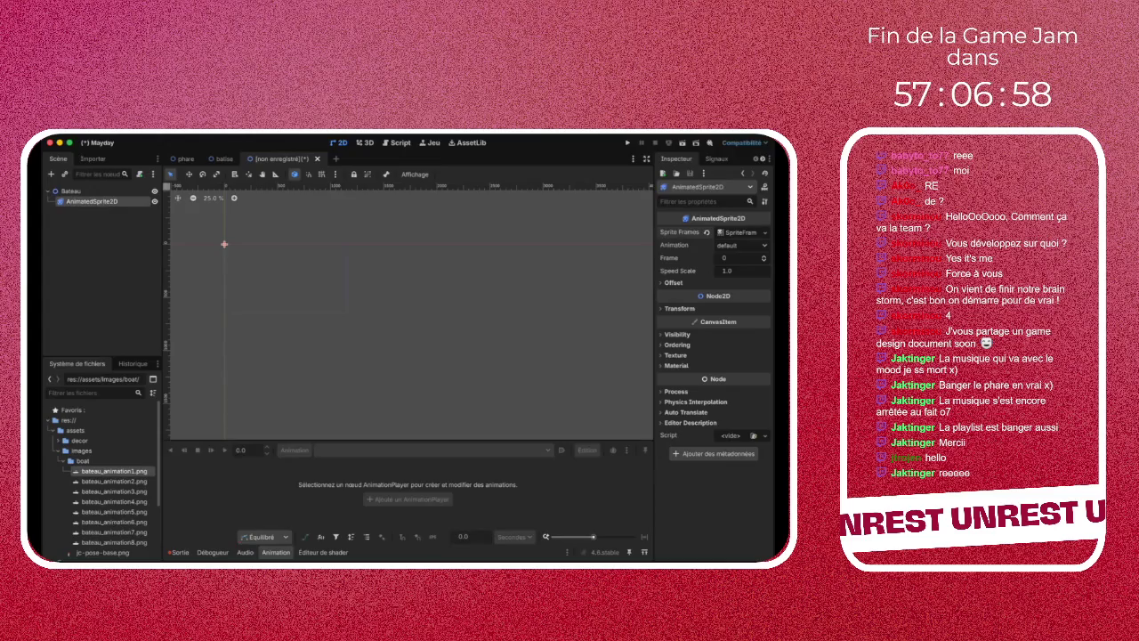
shift+click(114, 542)
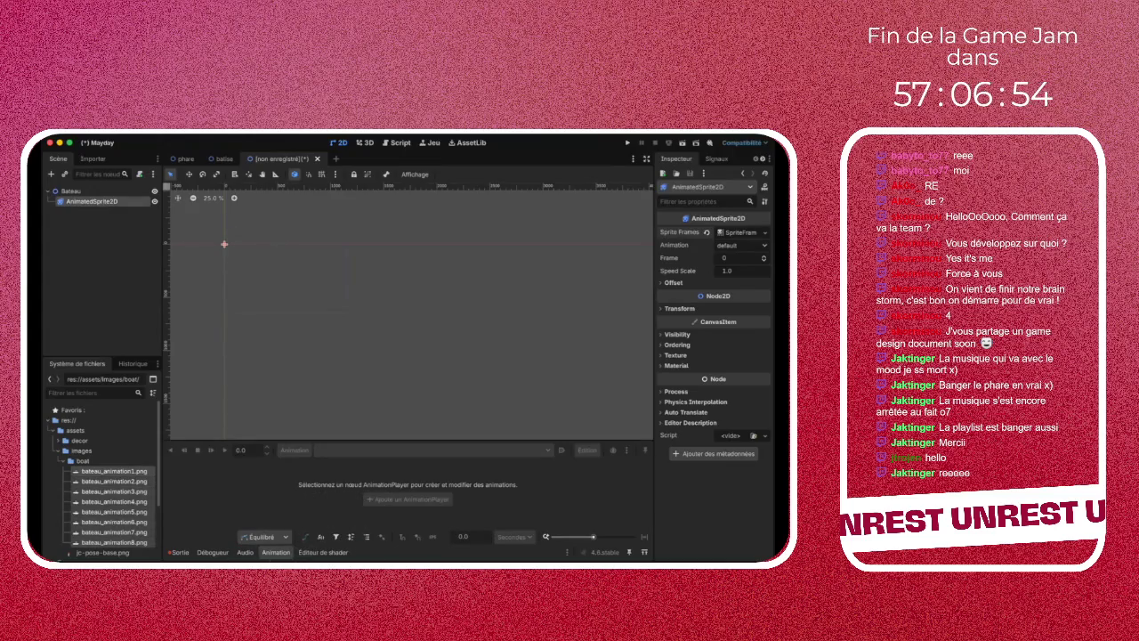
click(735, 233)
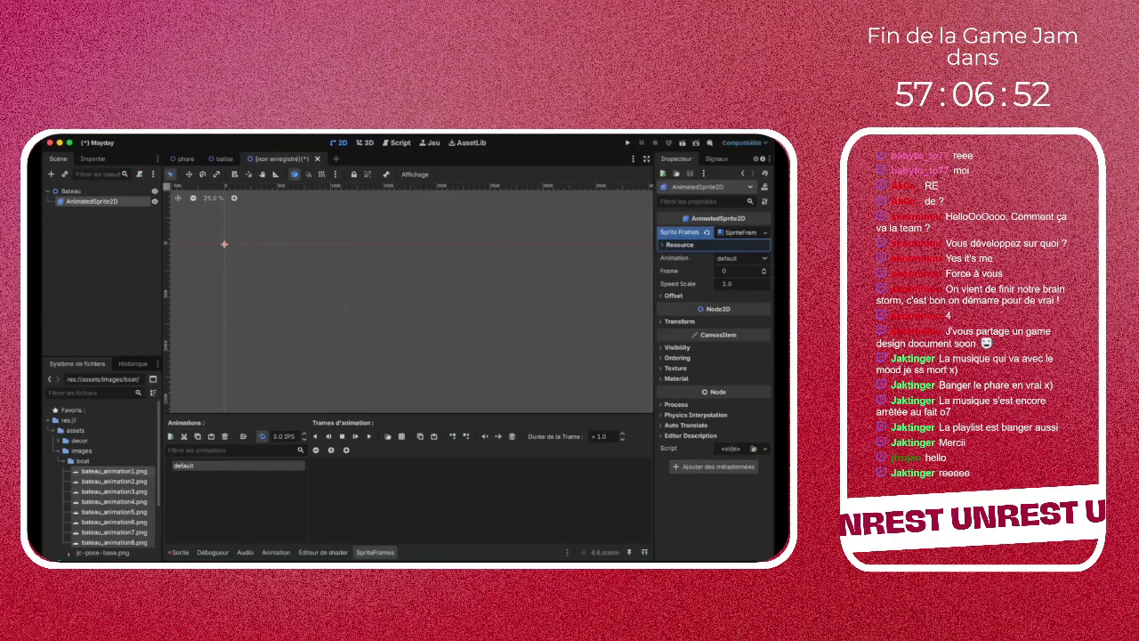
Add the eight boat images as default animation frames, then deselect the sprite
mouse_move(114, 505)
mouse_down()
mouse_move(343, 515)
mouse_move(356, 499)
mouse_up()
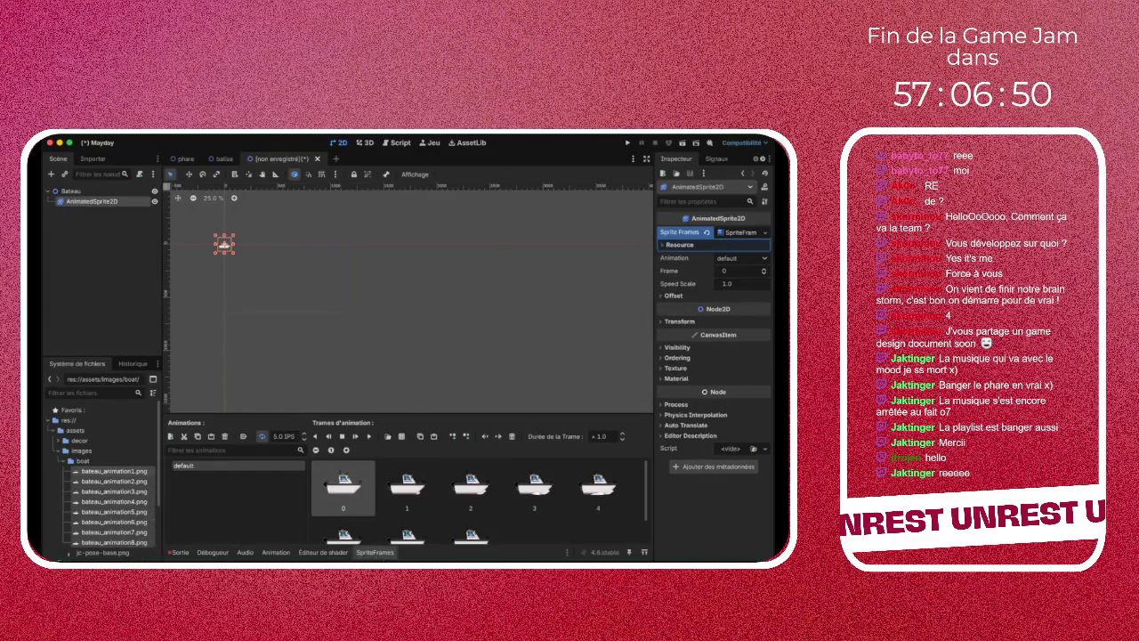
scroll(217, 243, up, 10)
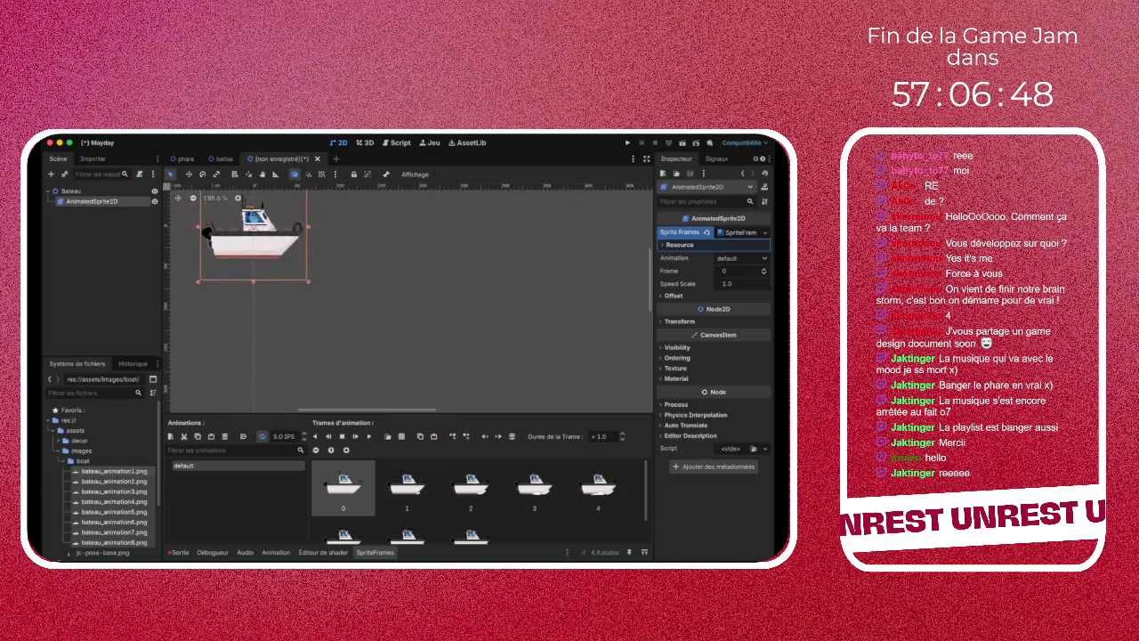
scroll(276, 263, up, 1)
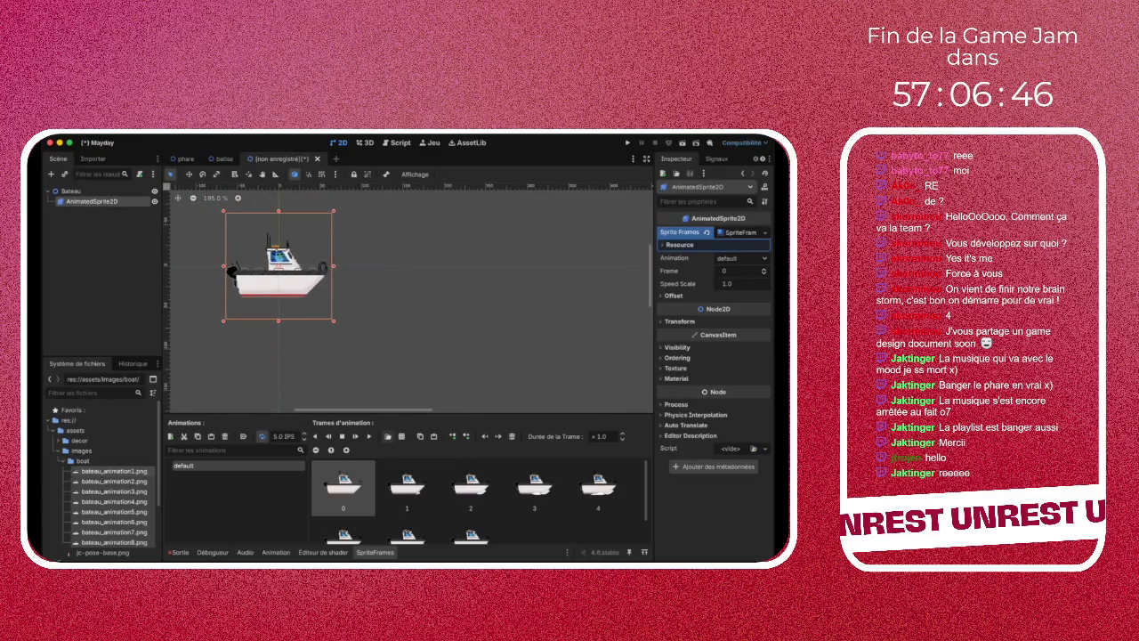
key(Escape)
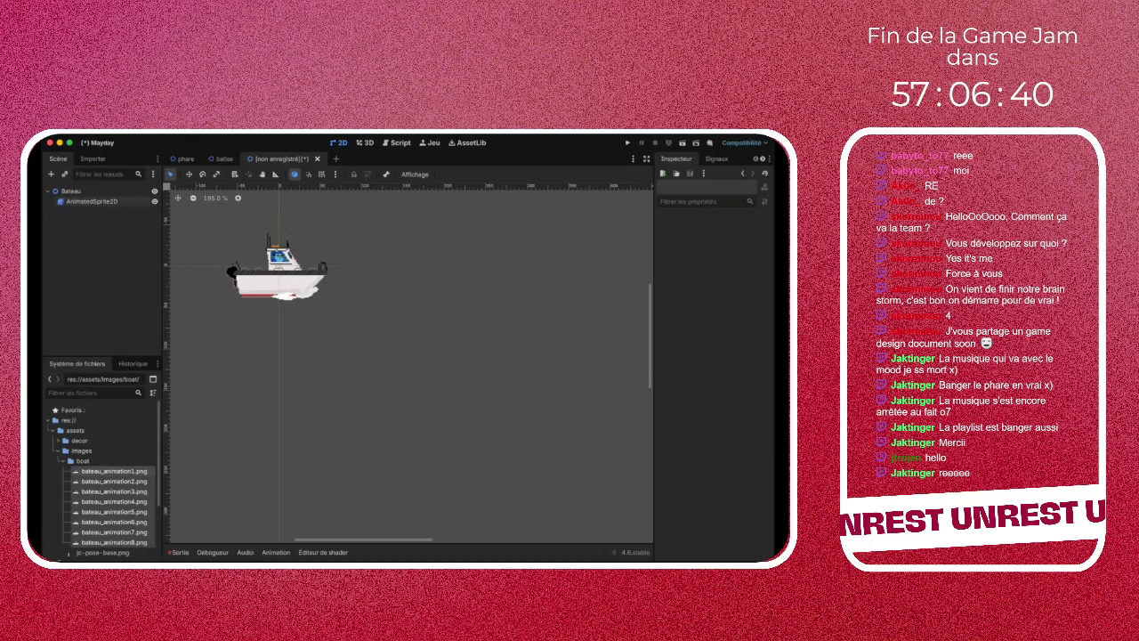
scroll(260, 259, up, 8)
scroll(369, 384, down, 3)
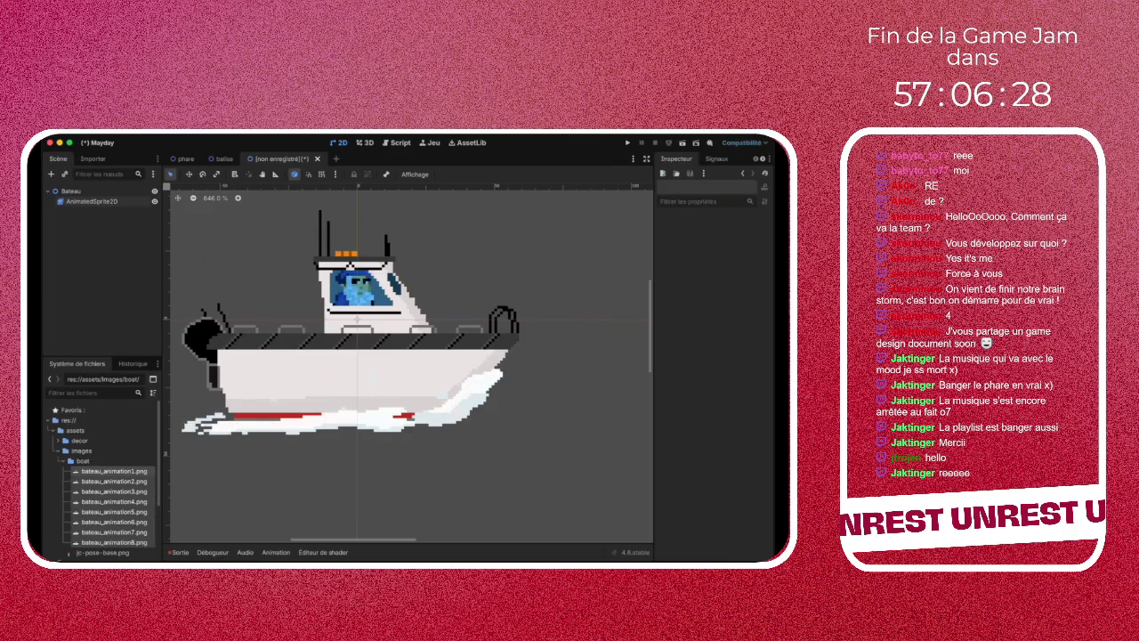
scroll(365, 339, up, 3)
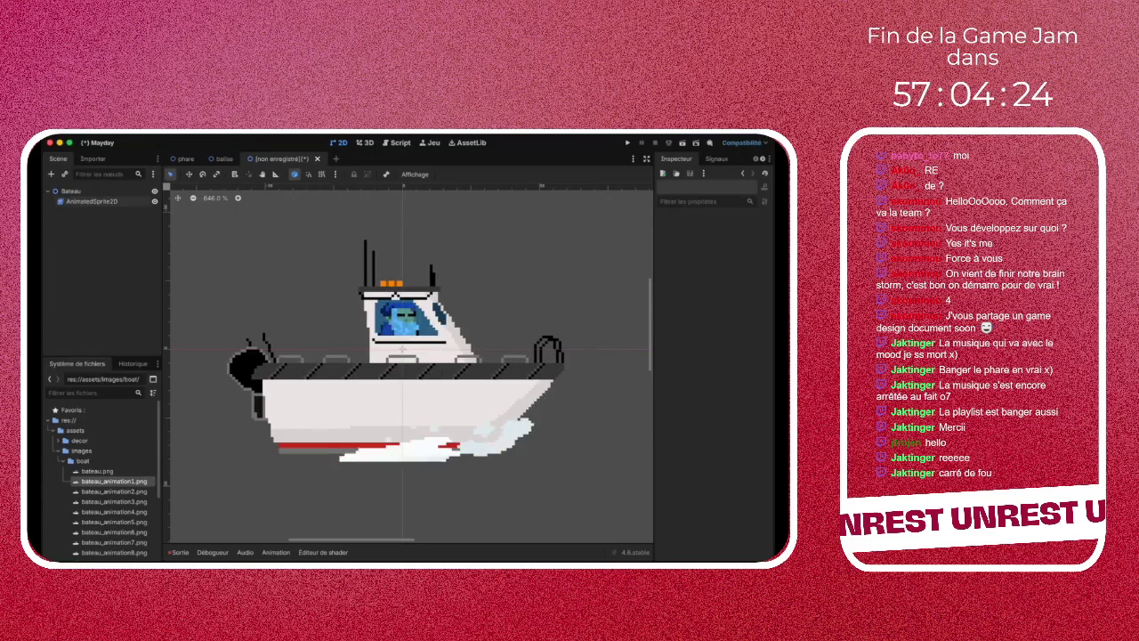
Save the Bateau scene as boat.tscn inside the boat folder
scroll(98, 500, down, 3)
click(102, 469)
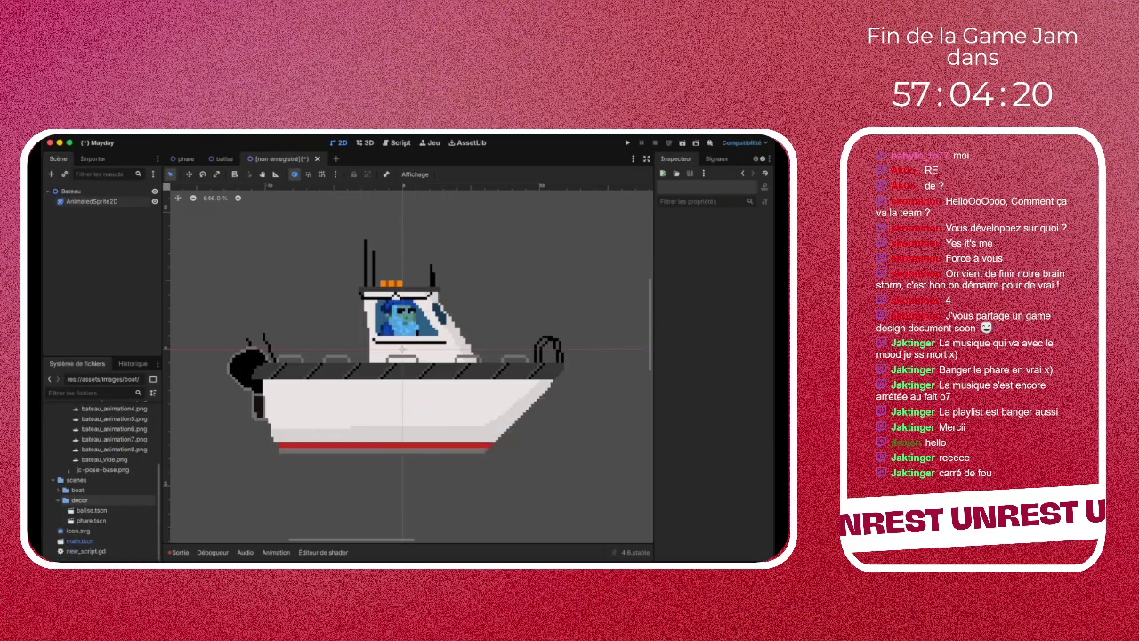
scroll(102, 445, up, 1)
scroll(102, 481, up, 3)
key(super+s)
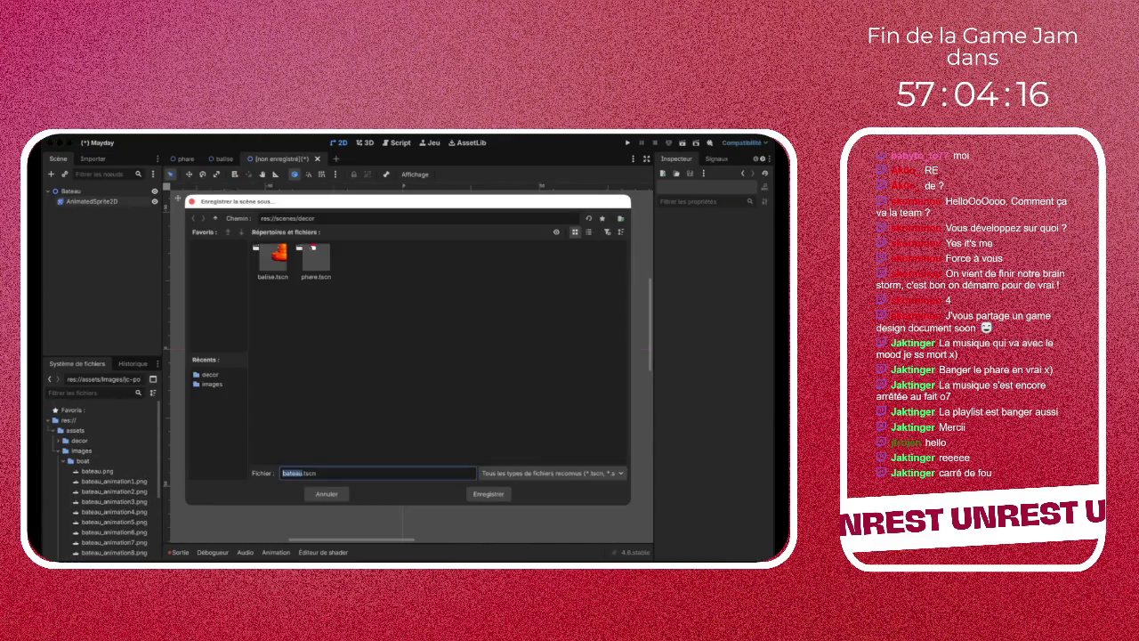
text(t)
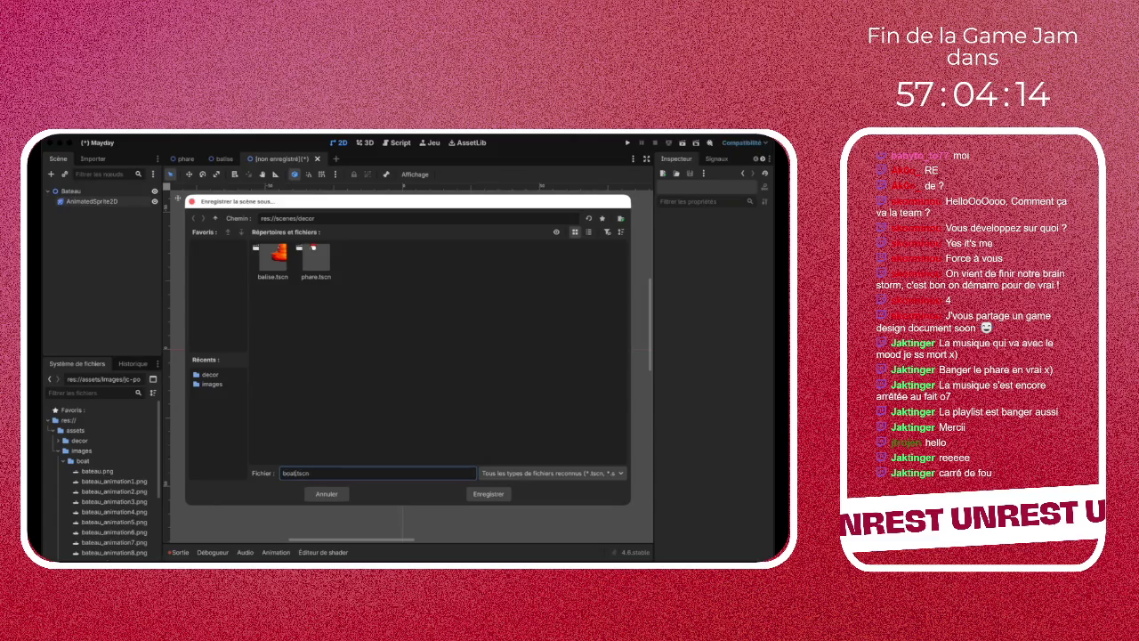
click(211, 383)
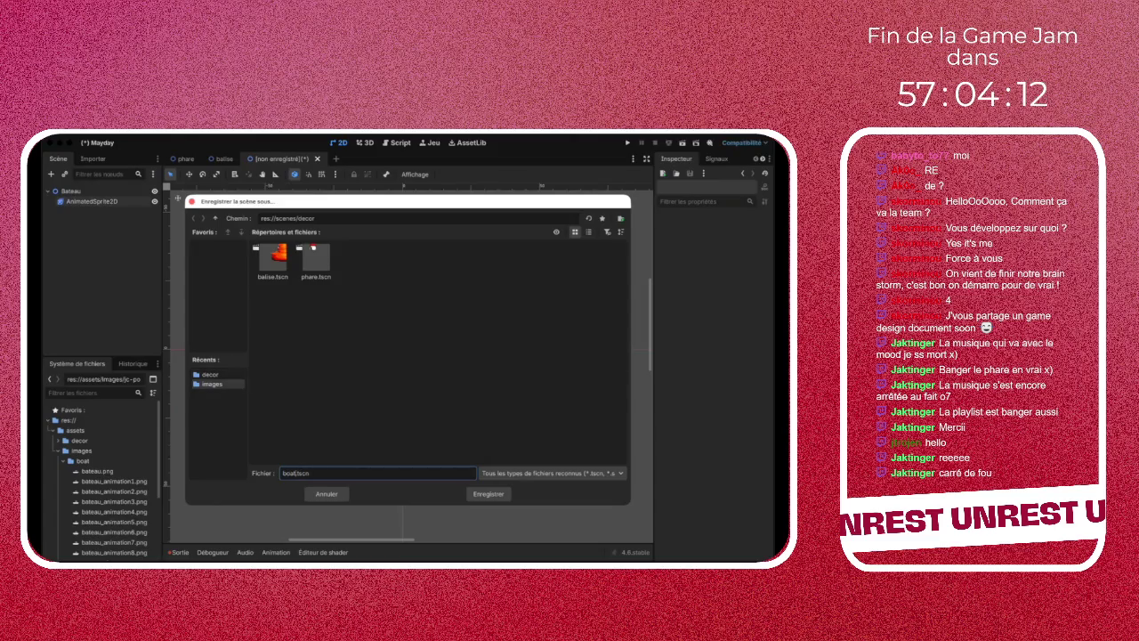
double_click(272, 260)
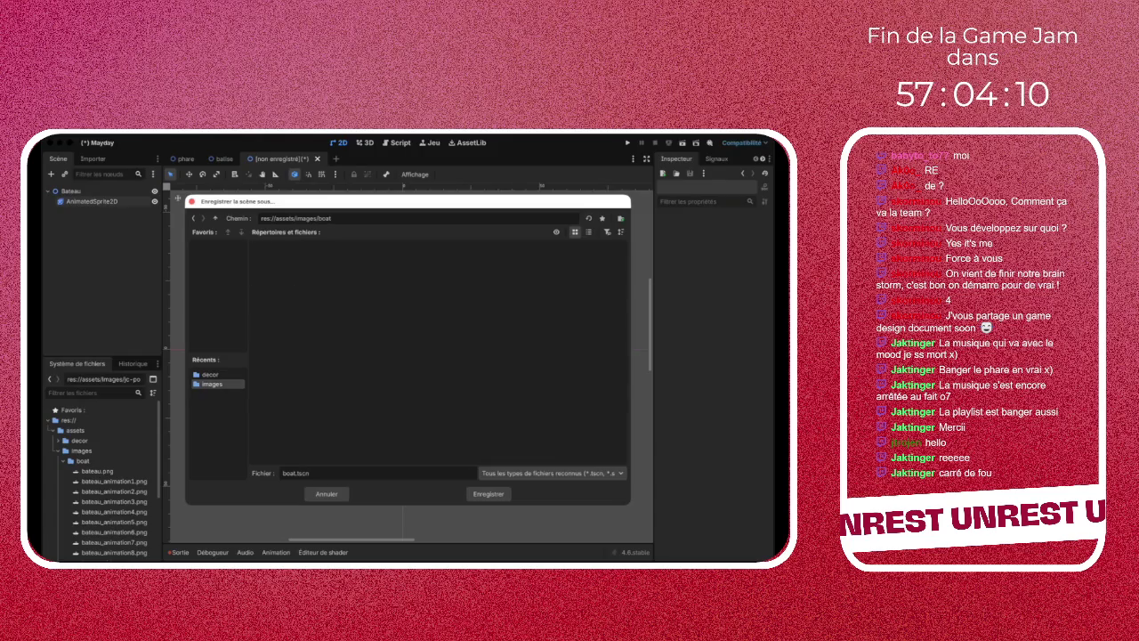
key(Return)
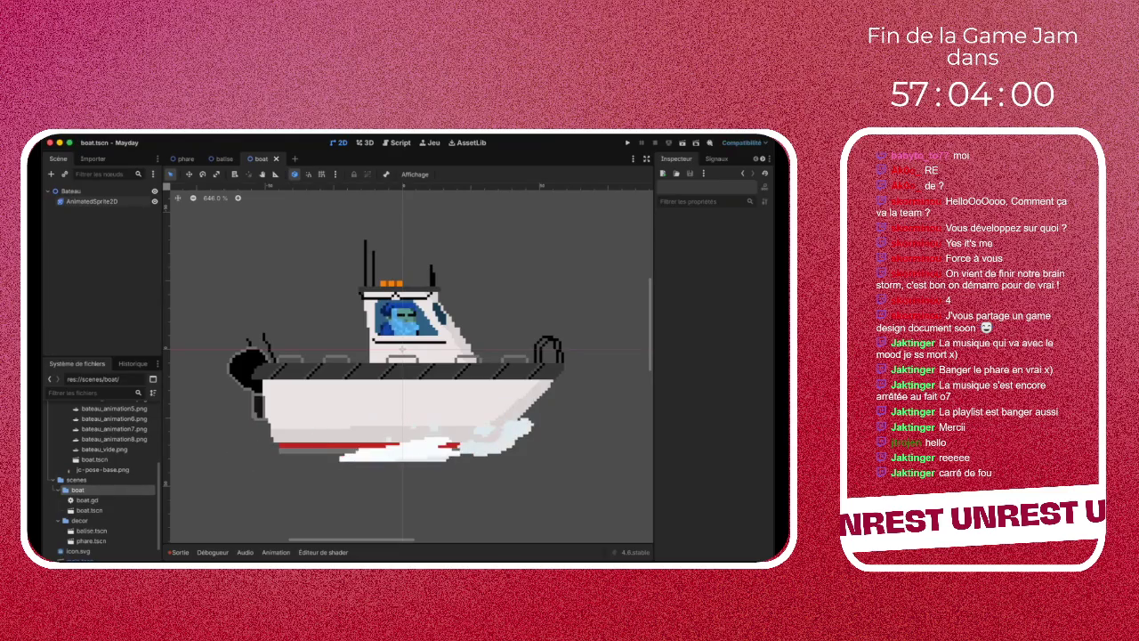
Scroll the FileSystem dock to reveal scenes/boat with boat.gd and boat.tscn
scroll(583, 321, down, 3)
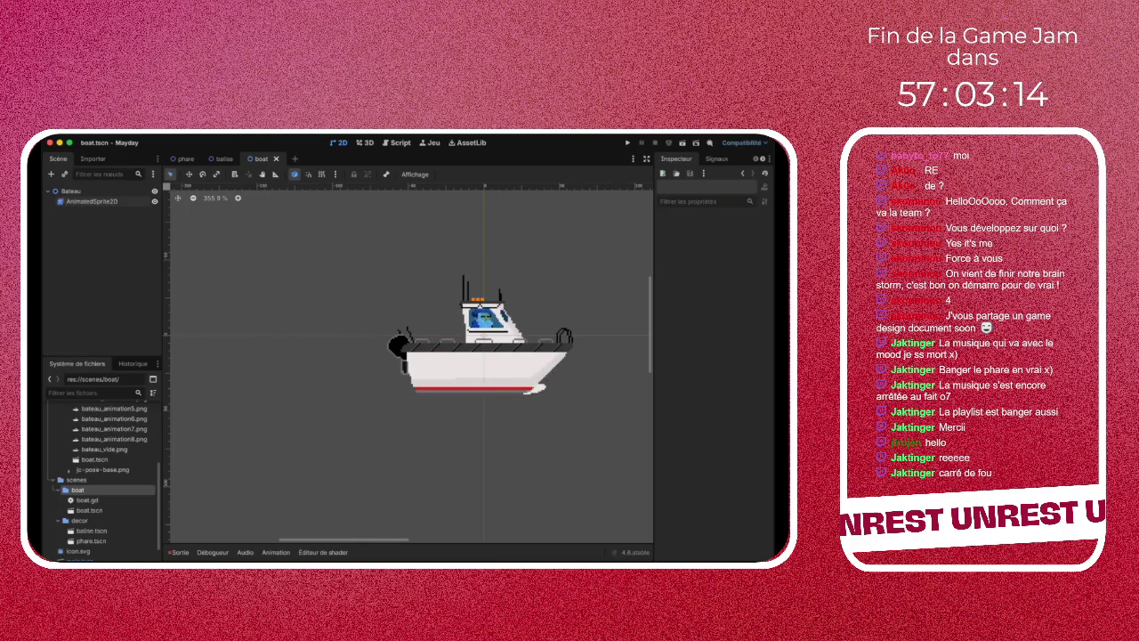
key(ctrl+Tab)
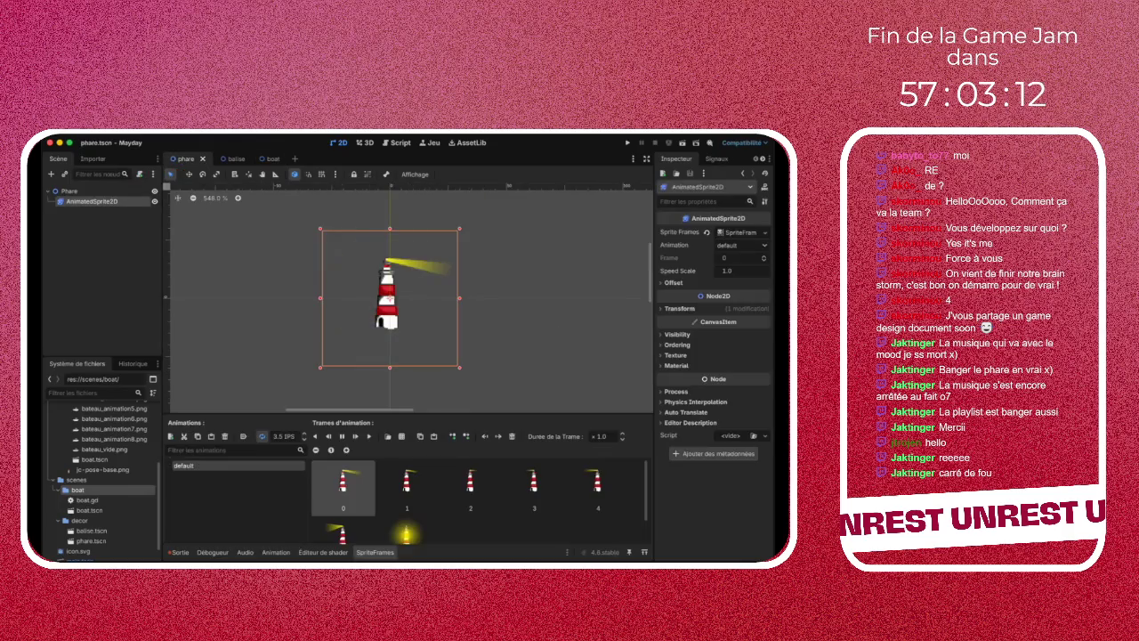
click(69, 191)
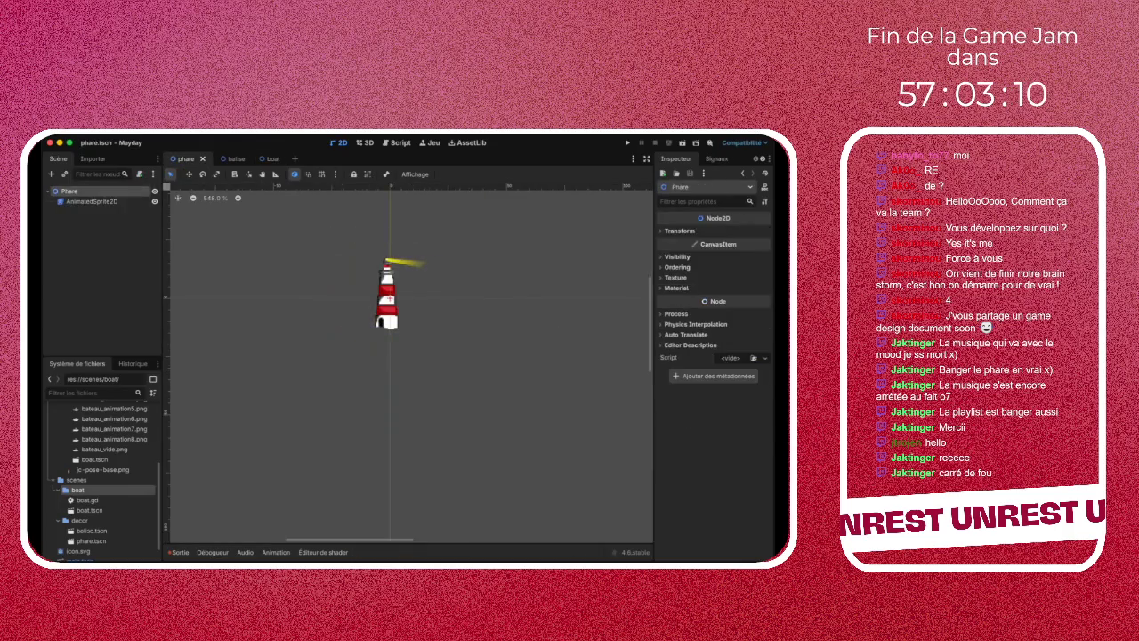
key(ctrl+Tab)
key(ctrl+v)
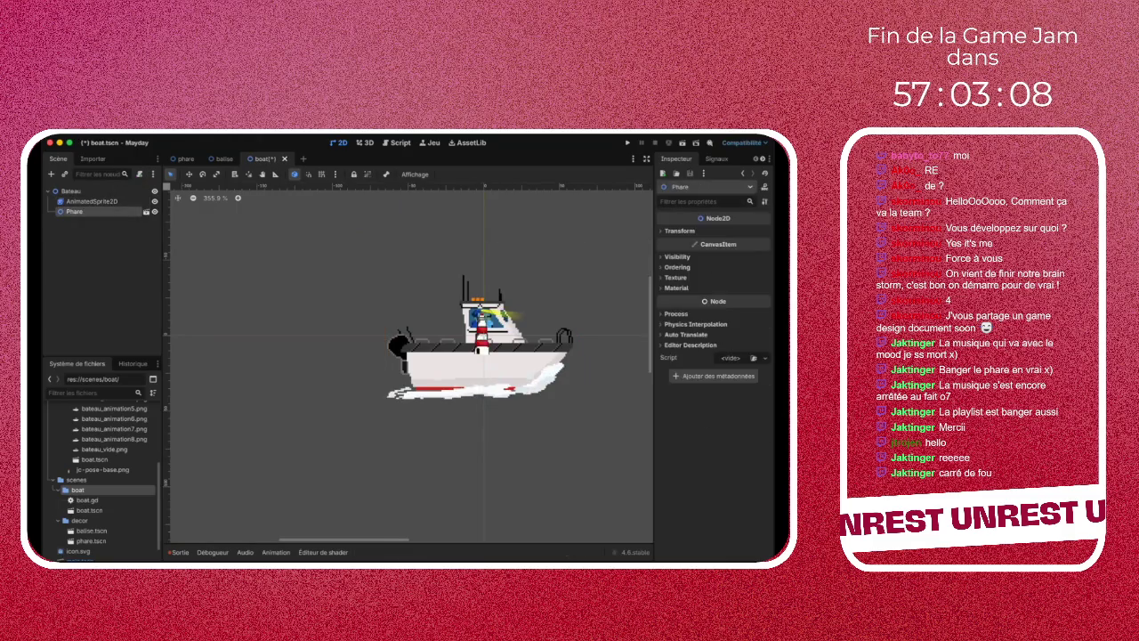
scroll(450, 346, down, 5)
drag(466, 334, 354, 331)
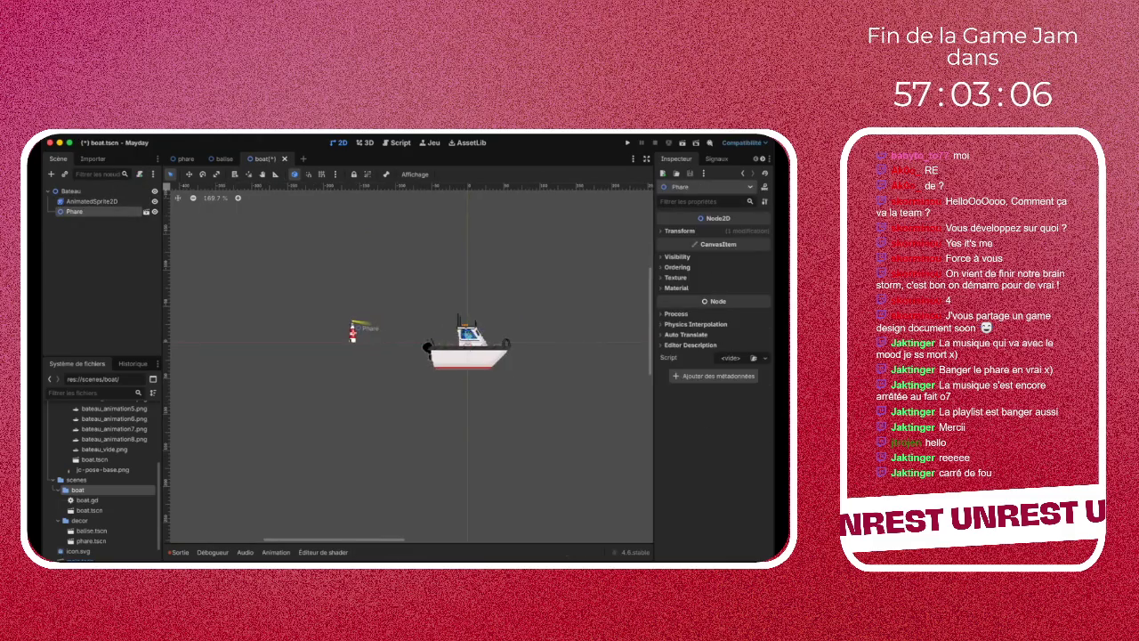
key(ctrl+Tab)
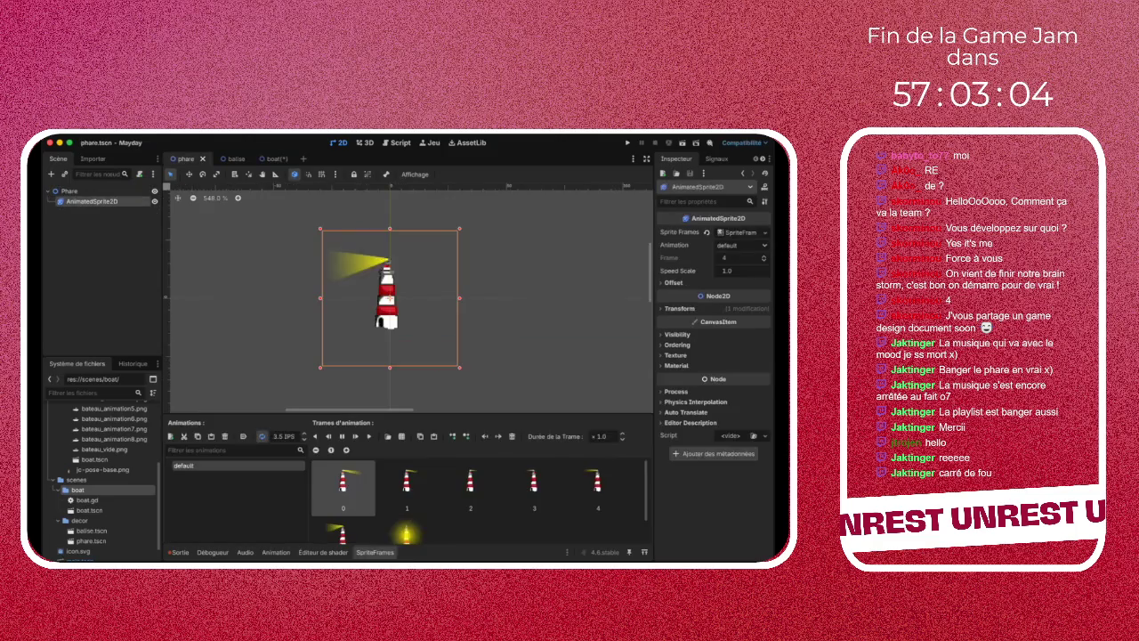
drag(460, 229, 583, 108)
click(283, 158)
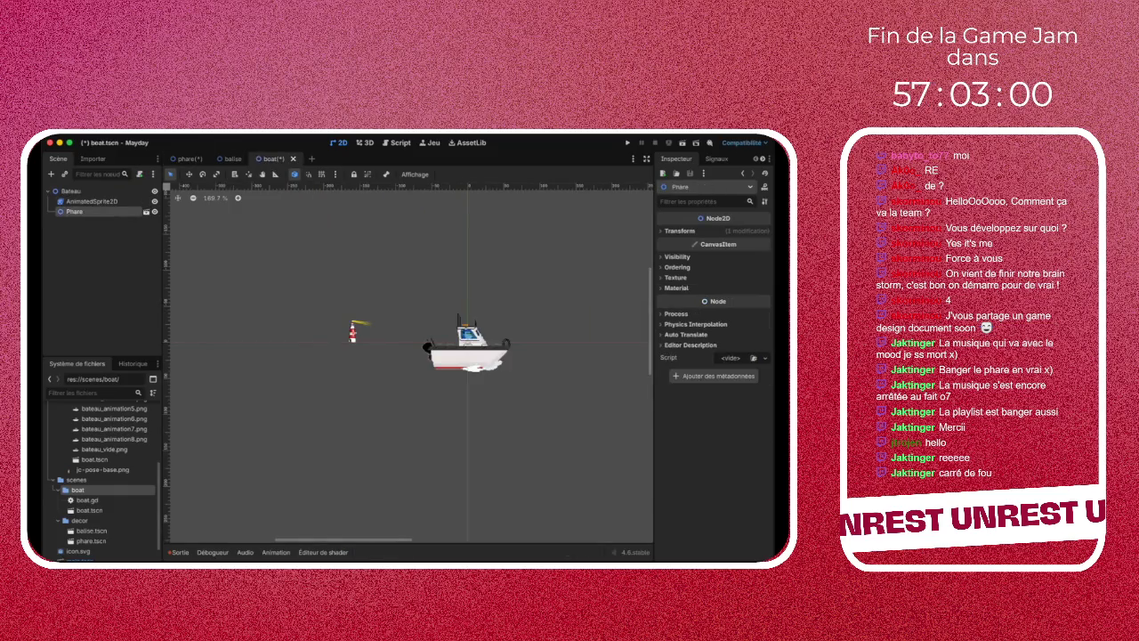
click(186, 158)
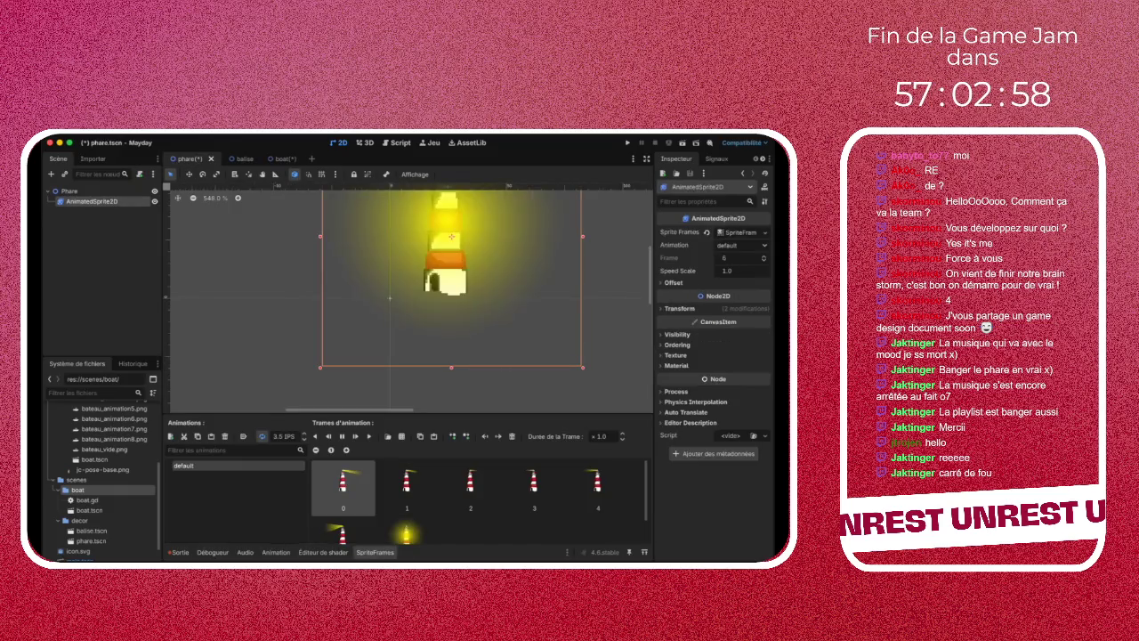
click(283, 158)
key(ctrl+z)
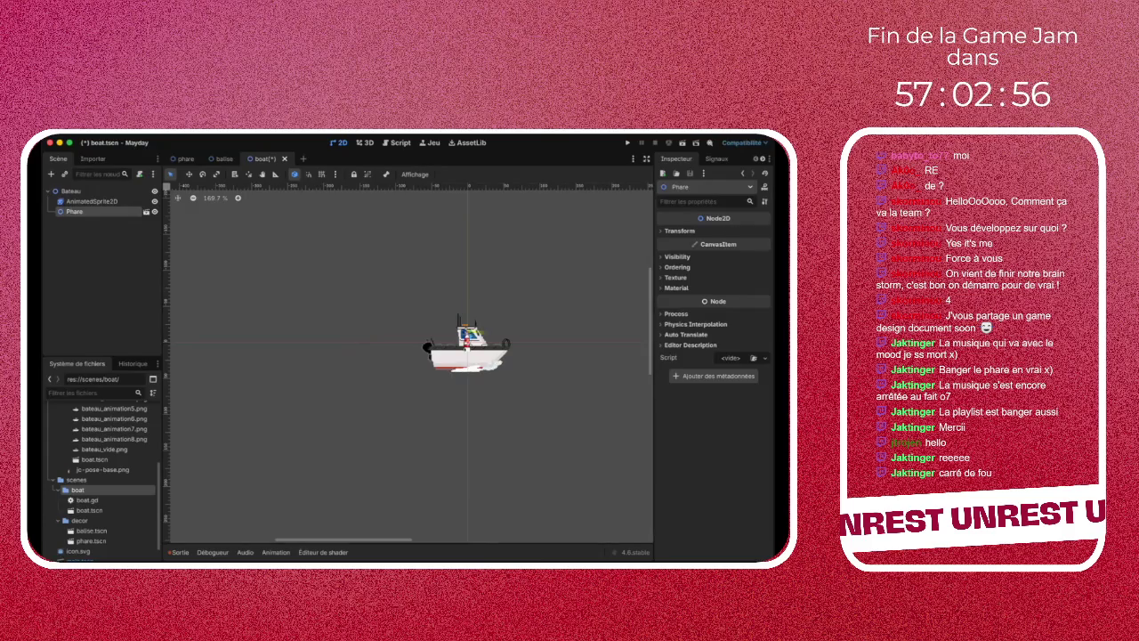
key(ctrl+z)
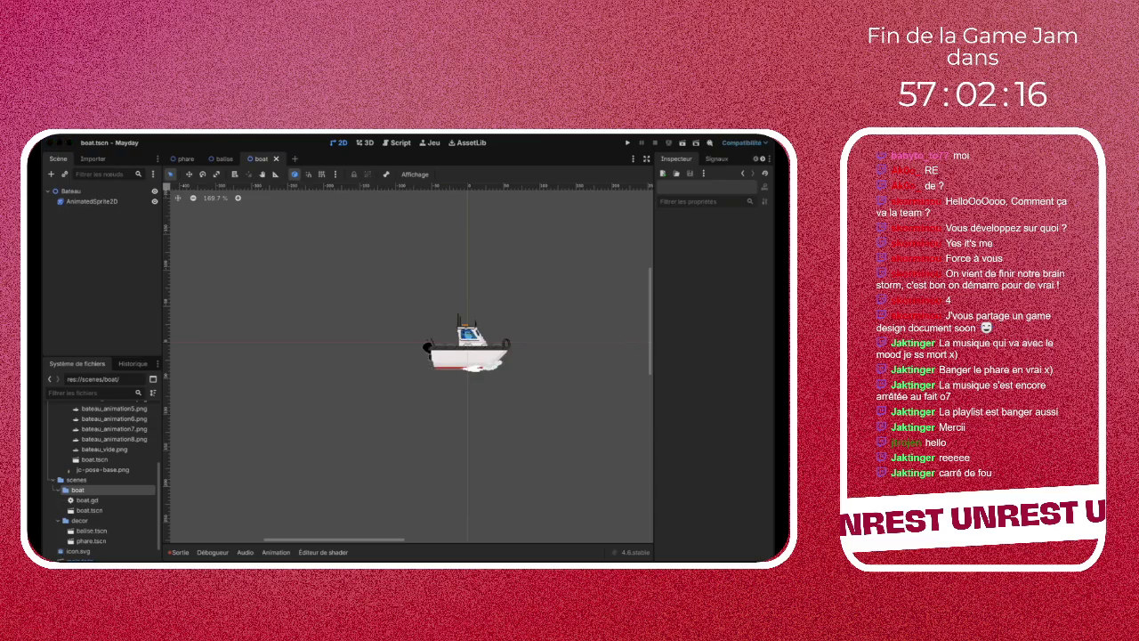
scroll(98, 481, down, 1)
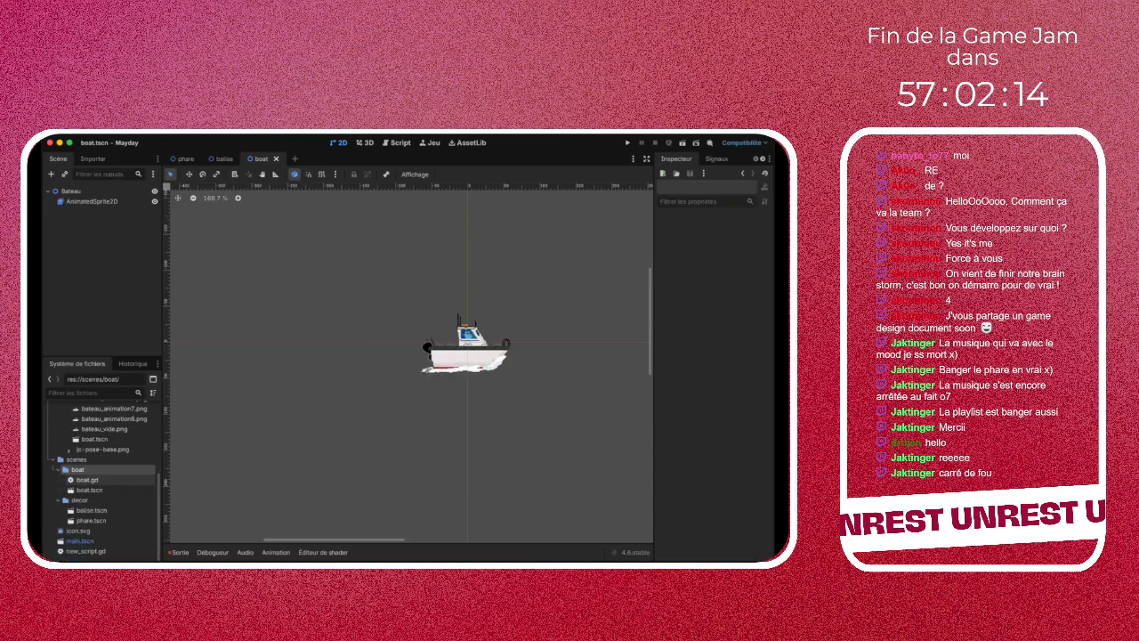
Create a new perso folder inside the assets folder in the FileSystem dock
click(89, 490)
scroll(98, 489, up, 5)
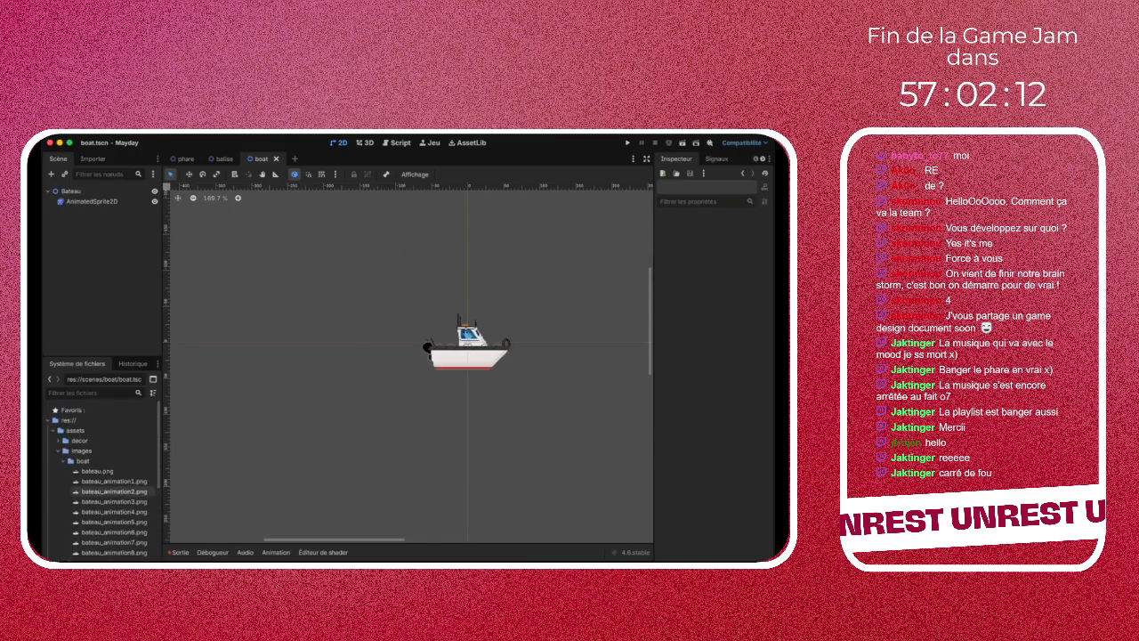
click(58, 450)
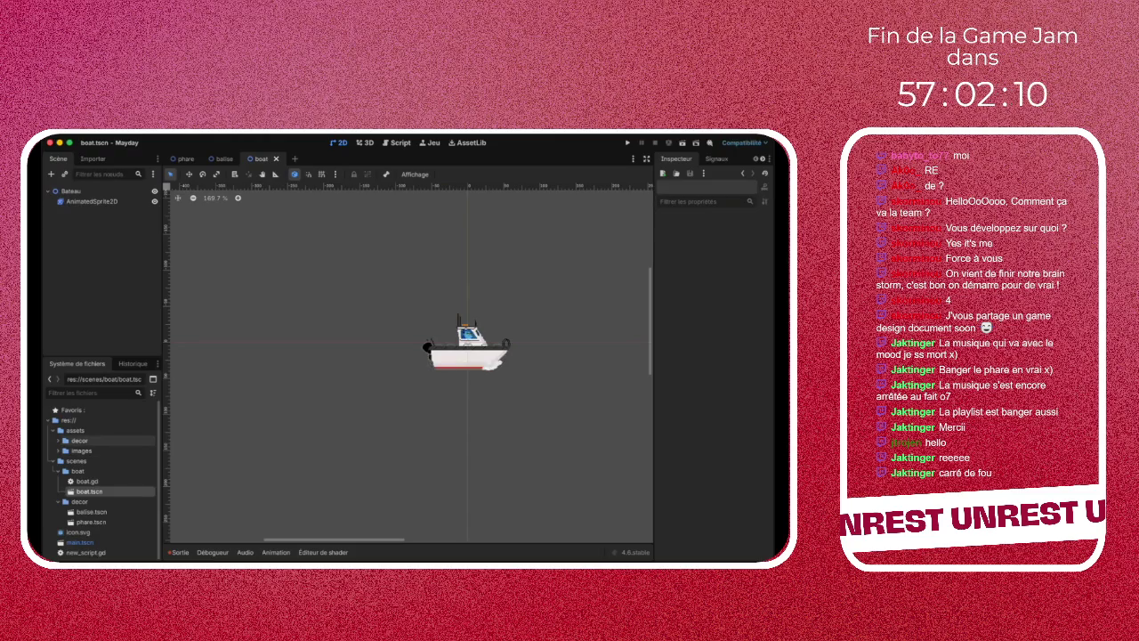
right_click(89, 430)
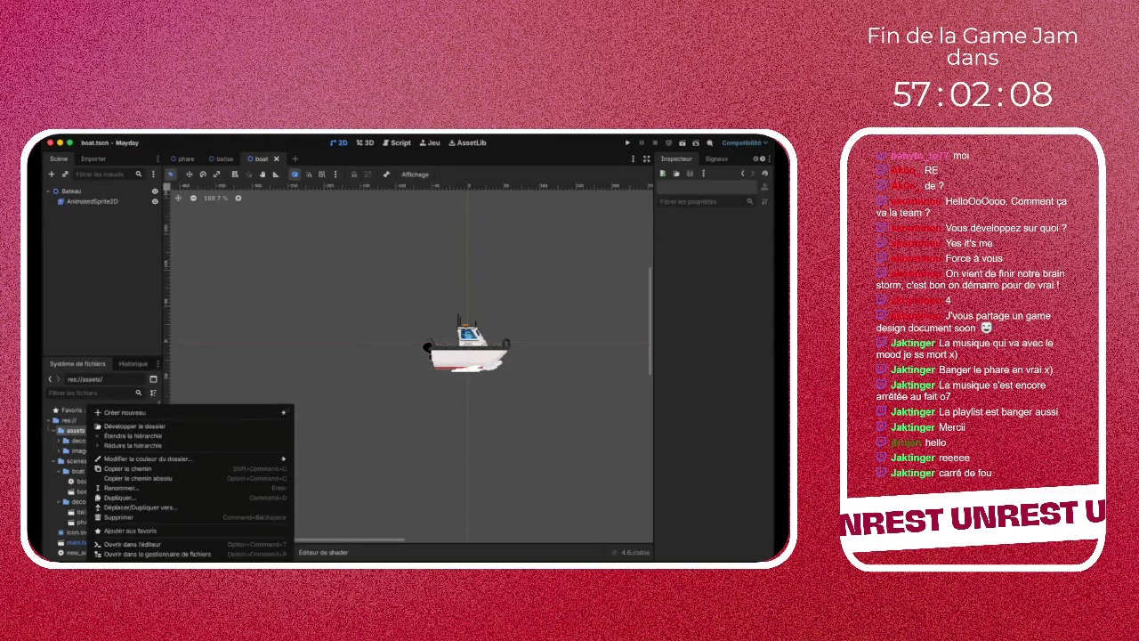
mouse_move(134, 412)
click(324, 412)
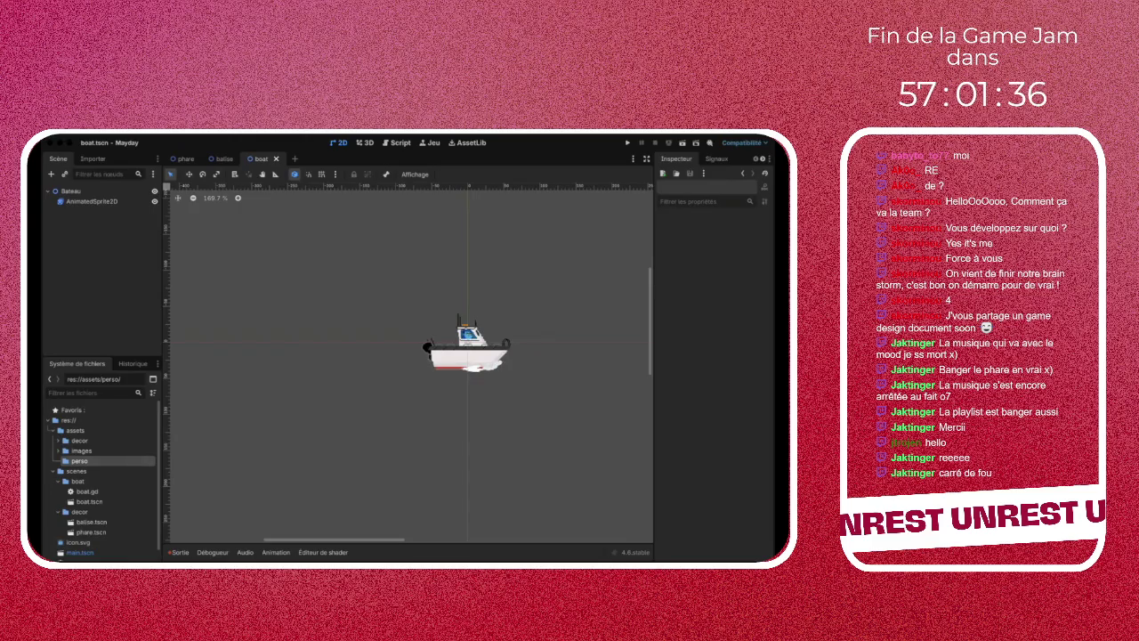
Start a new scene with a Node2D root, then close it without saving
key(ctrl+n)
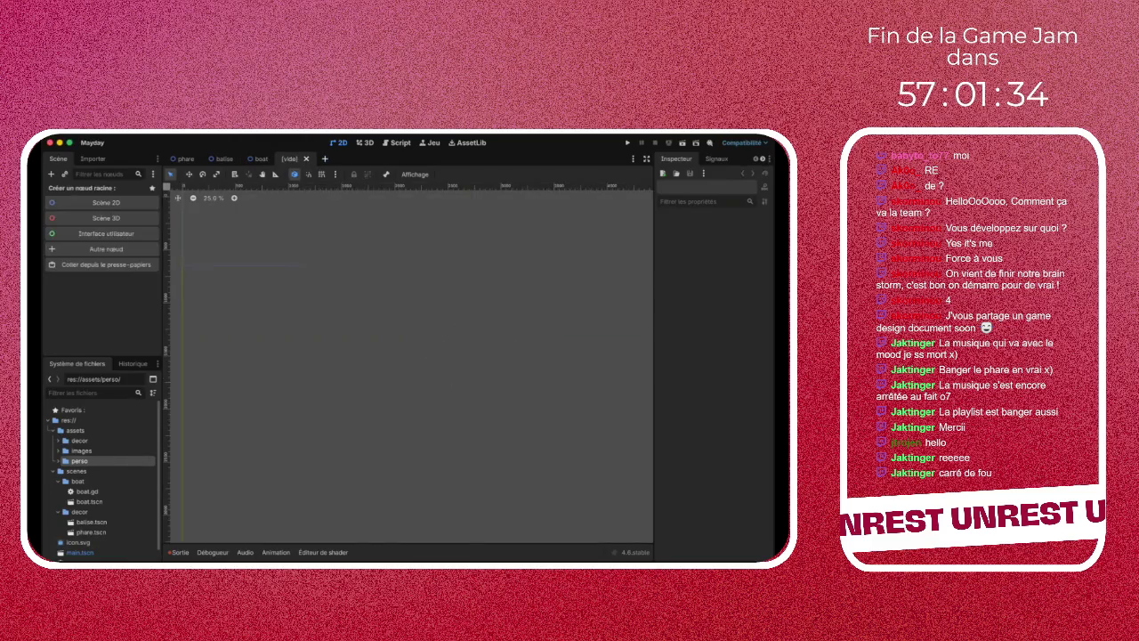
click(102, 203)
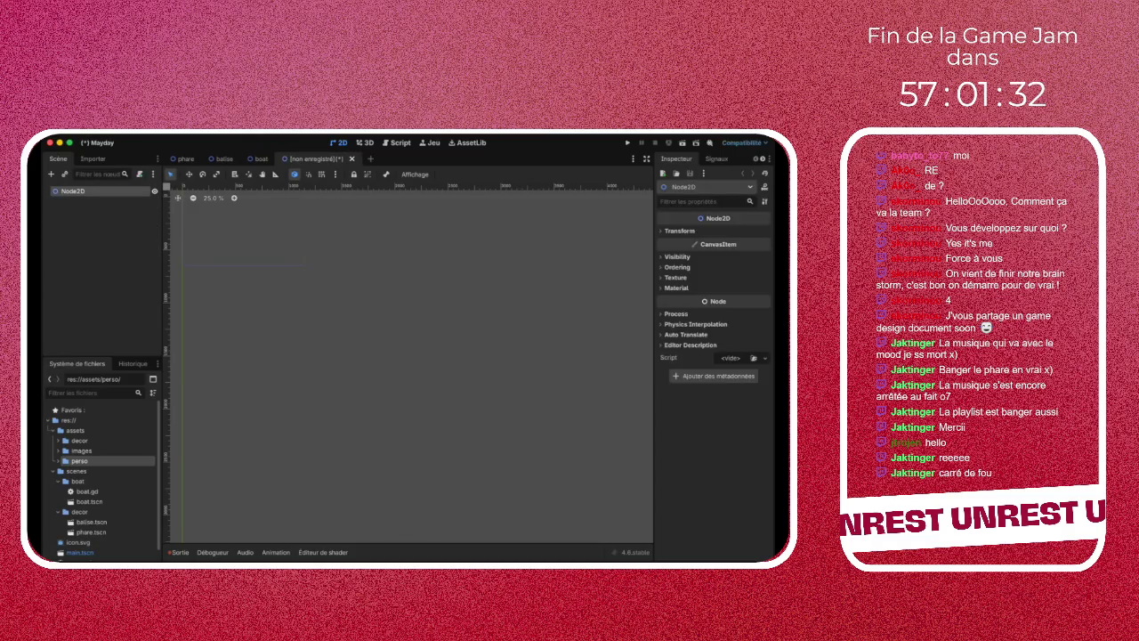
click(139, 174)
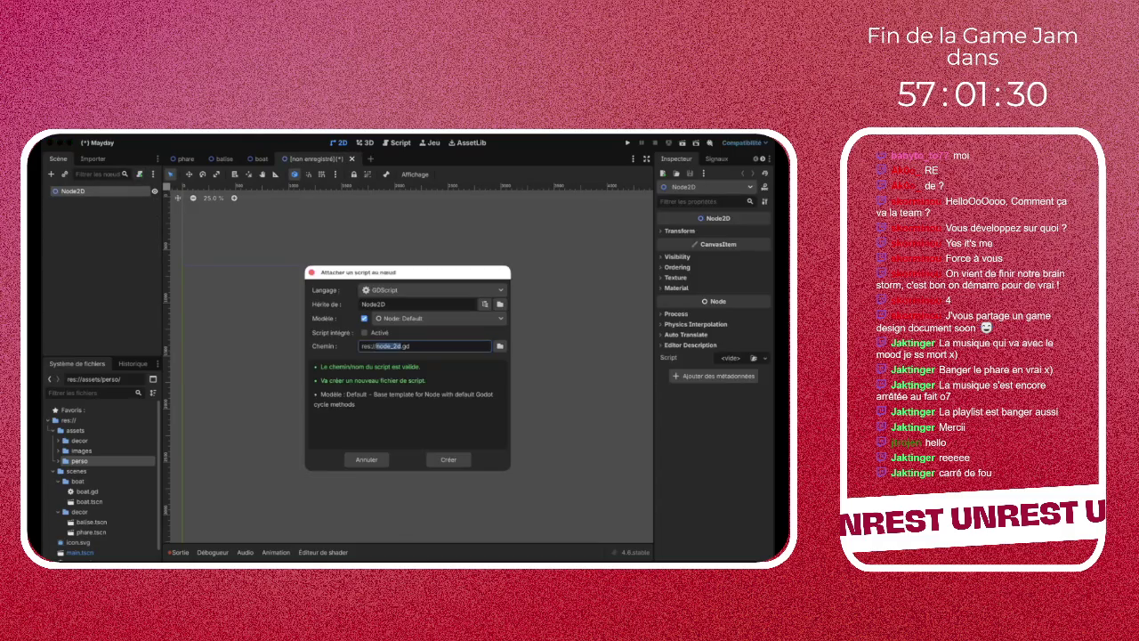
key(Escape)
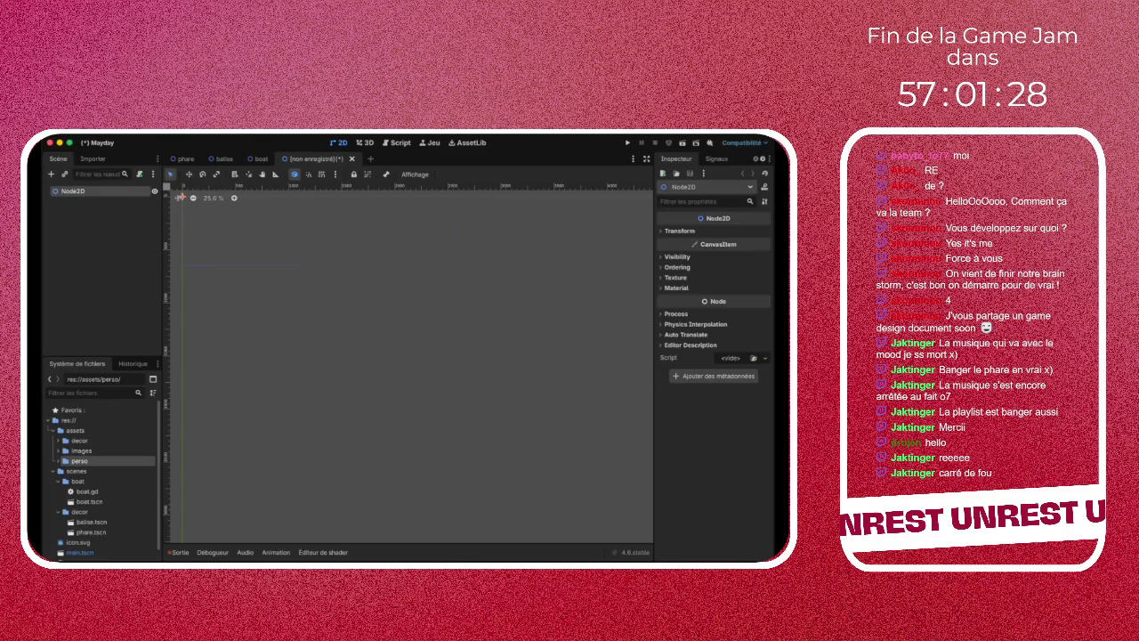
key(ctrl+shift+w)
click(348, 373)
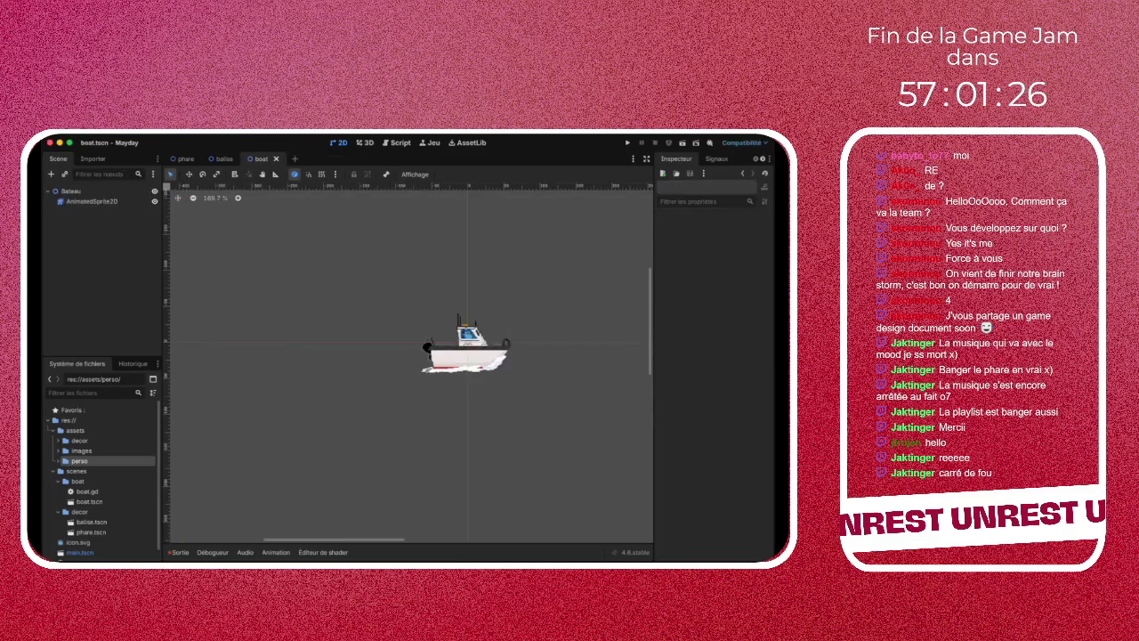
In a fresh scene, search 'Body' and create a CharacterBody2D root node
key(ctrl+n)
key(ctrl+a)
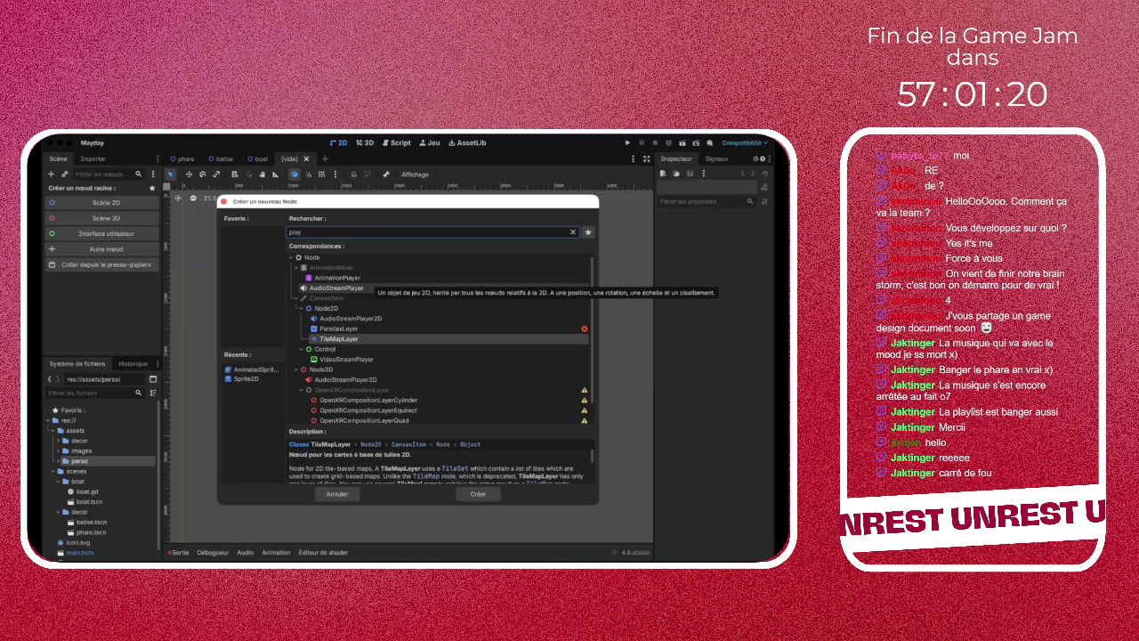
scroll(441, 338, down, 1)
scroll(441, 338, up, 1)
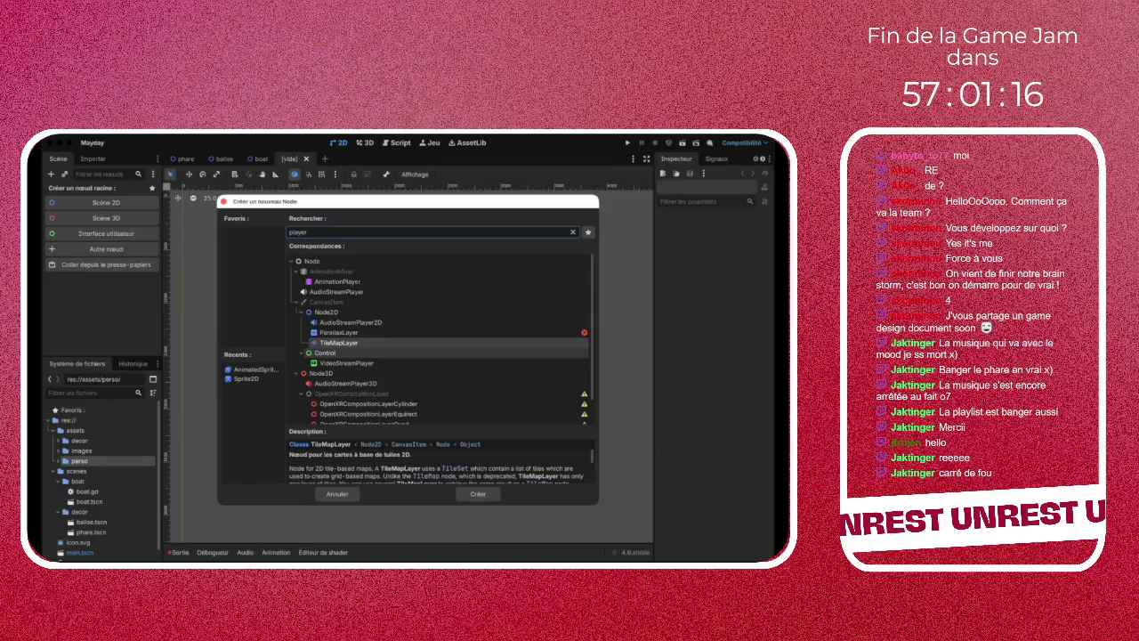
key(BackSpace)
key(BackSpace)
key(BackSpace)
text(Player2)
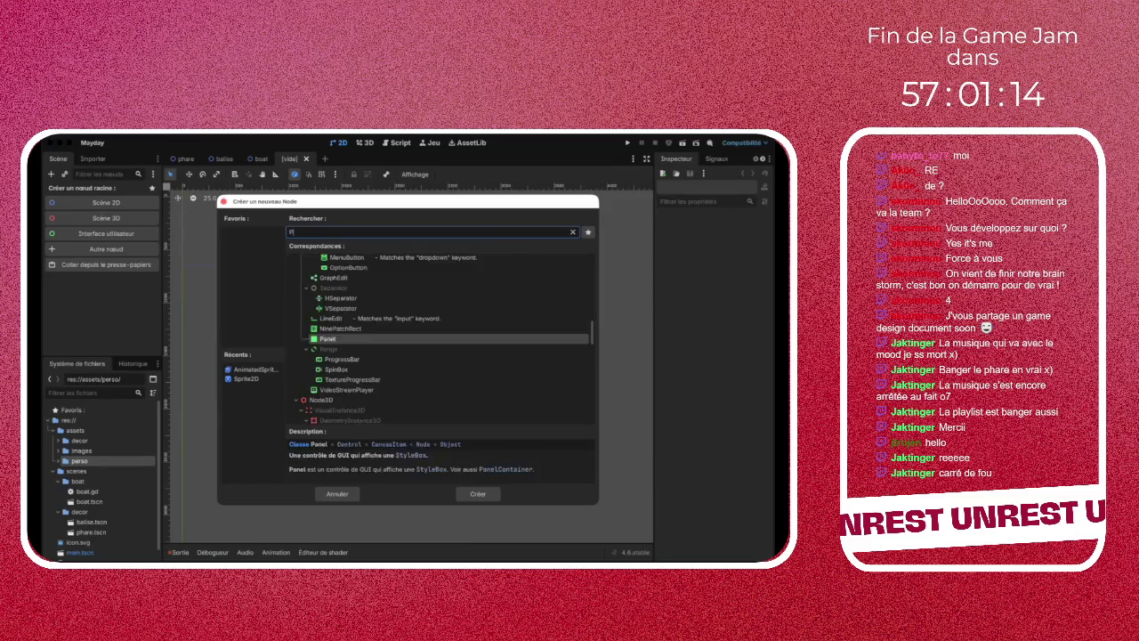
key(ctrl+a)
text(Body)
key(Up)
key(Up)
key(Up)
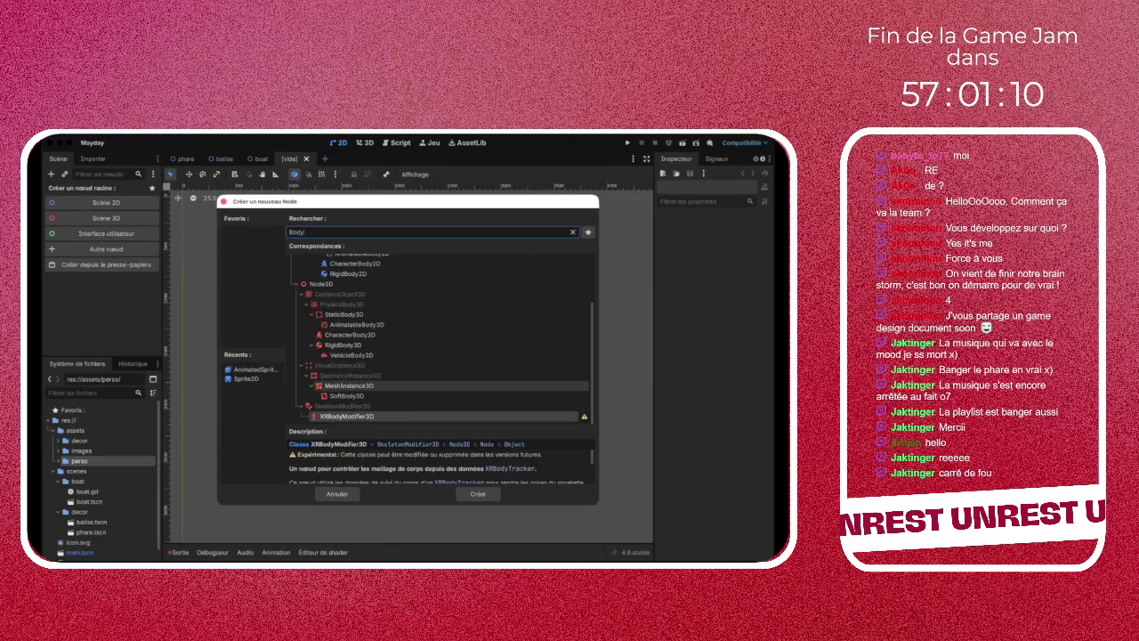
key(Return)
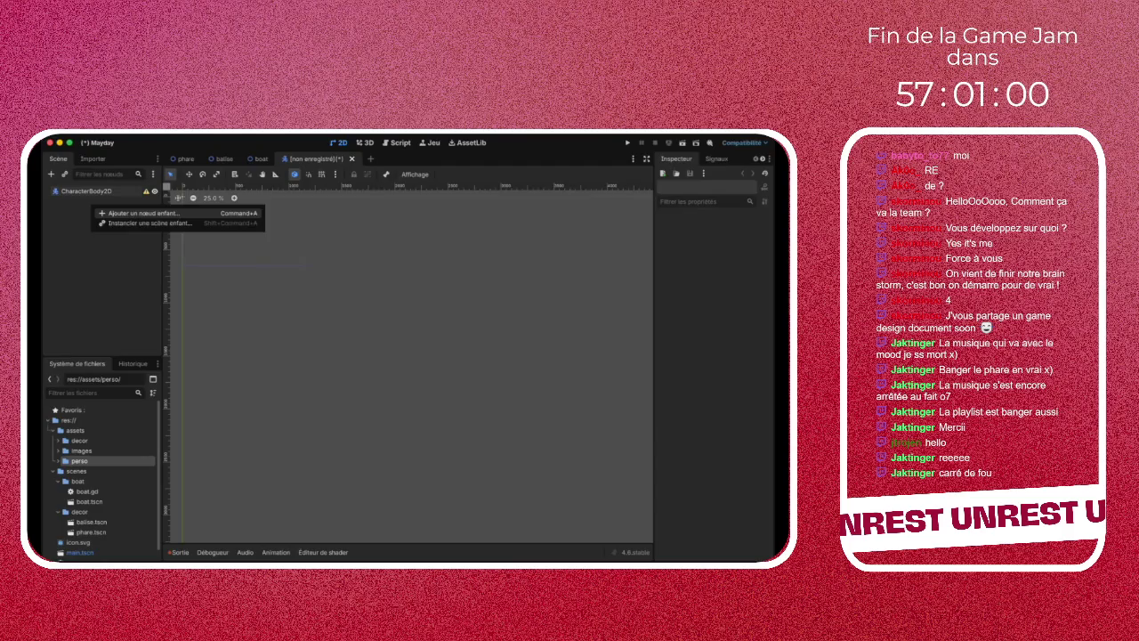
key(Return)
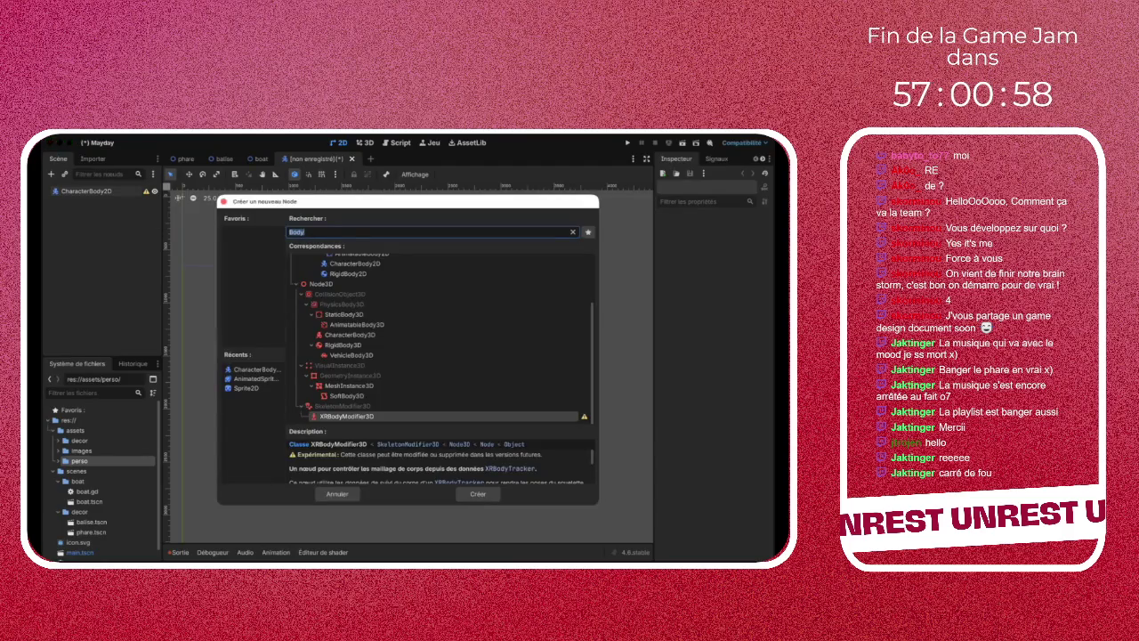
key(Escape)
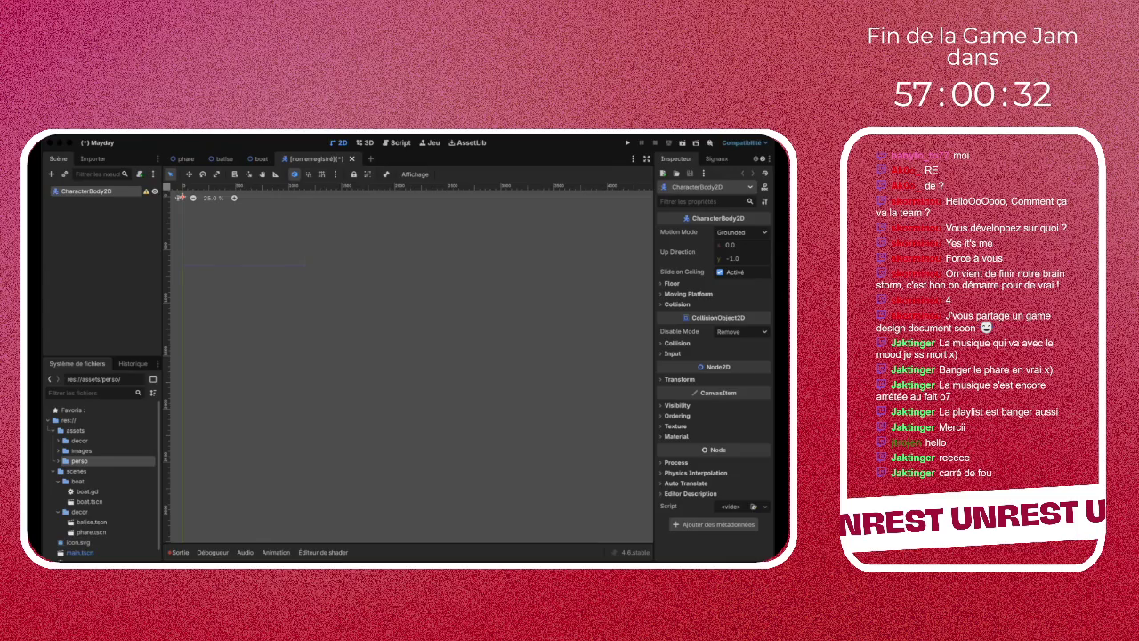
key(Escape)
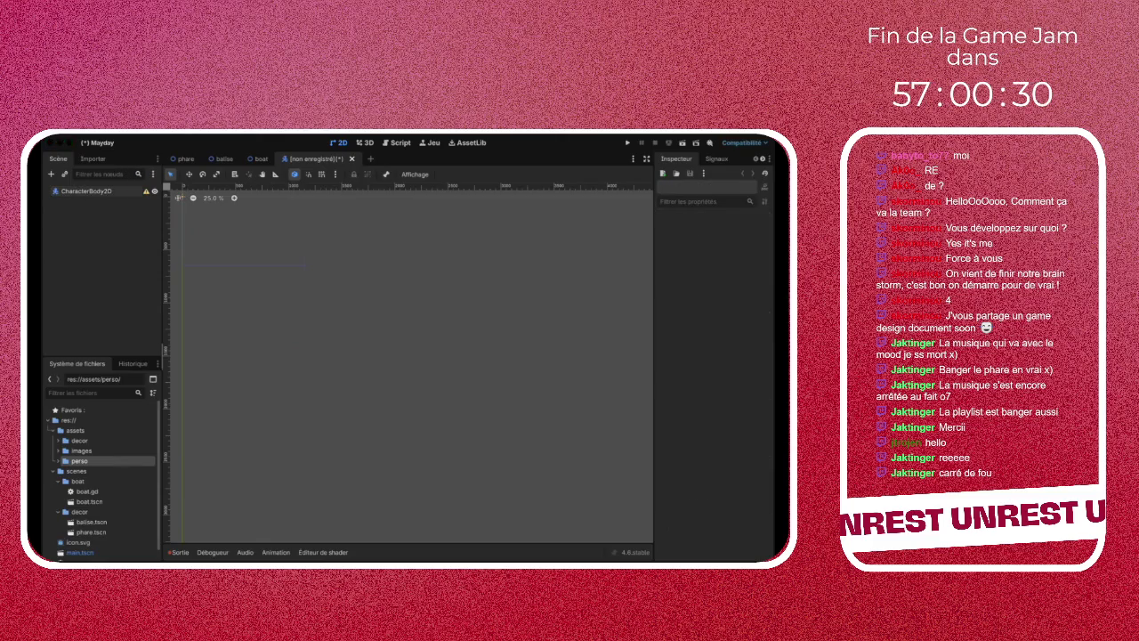
click(86, 191)
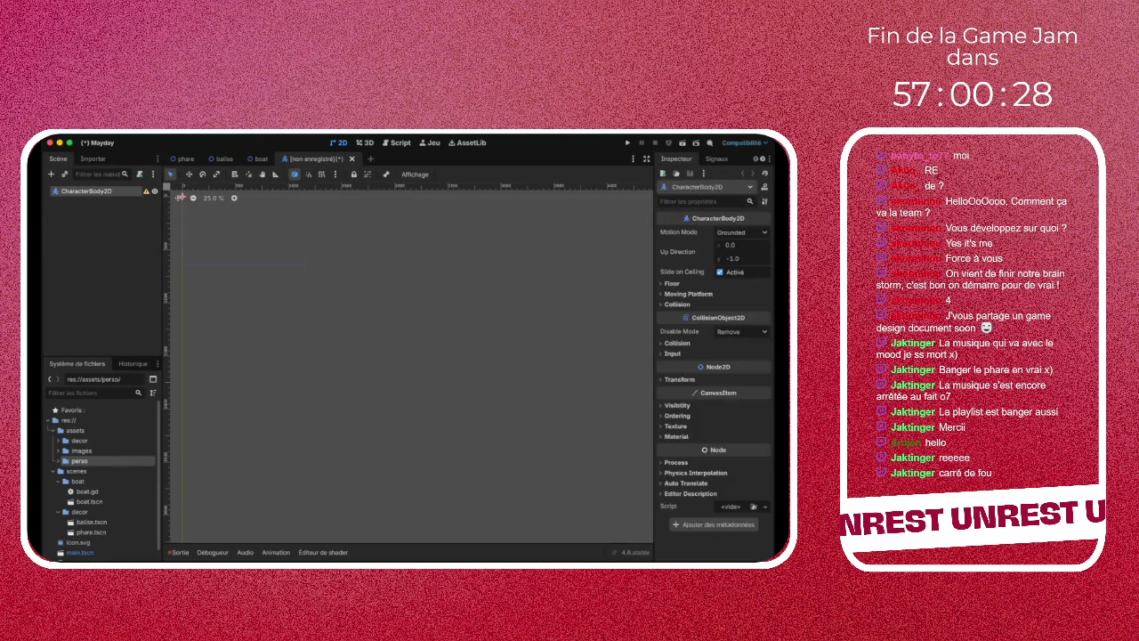
click(742, 232)
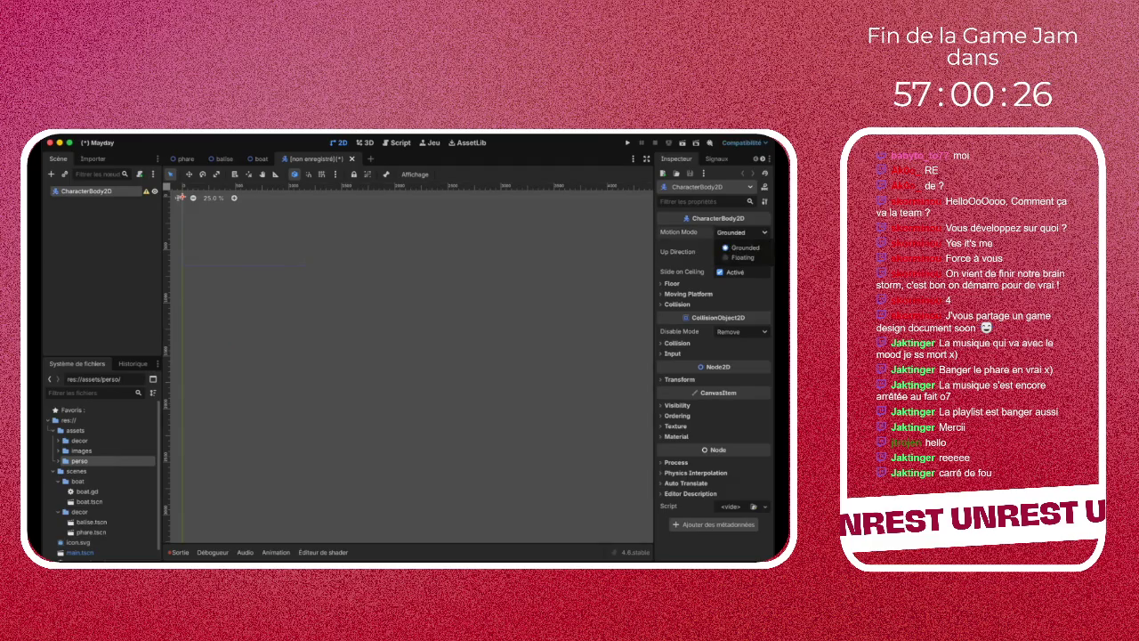
key(Escape)
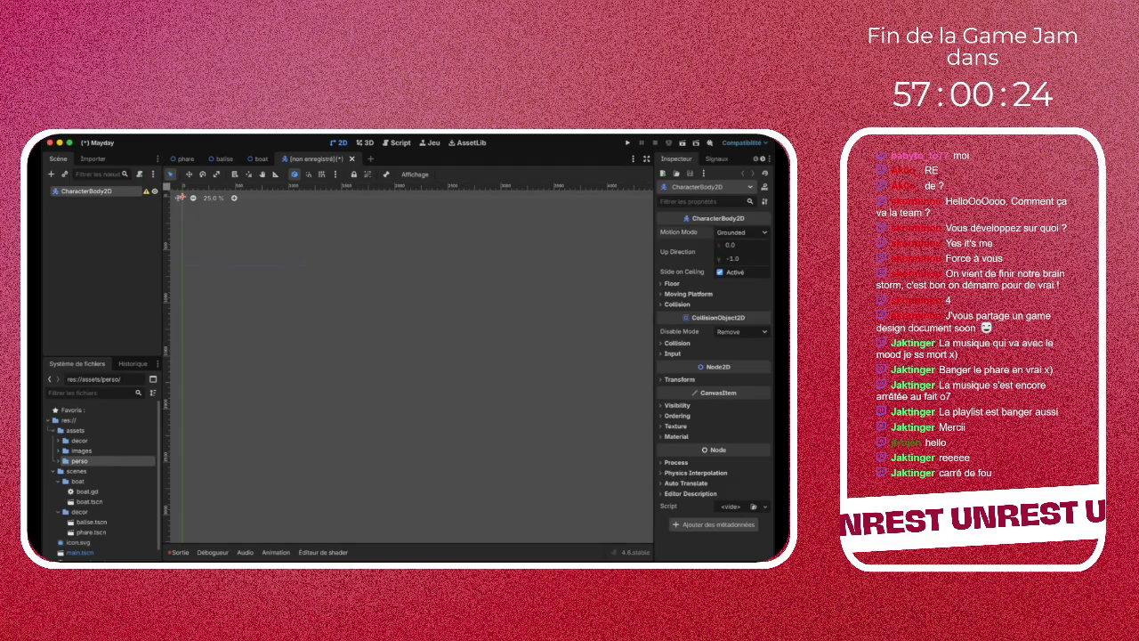
mouse_move(712, 366)
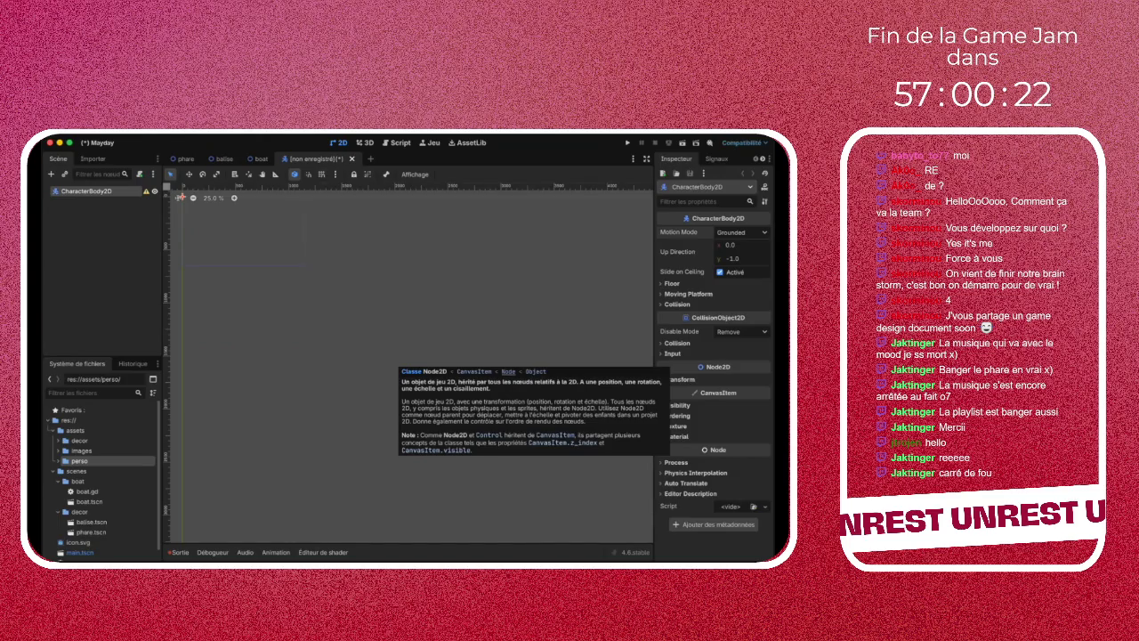